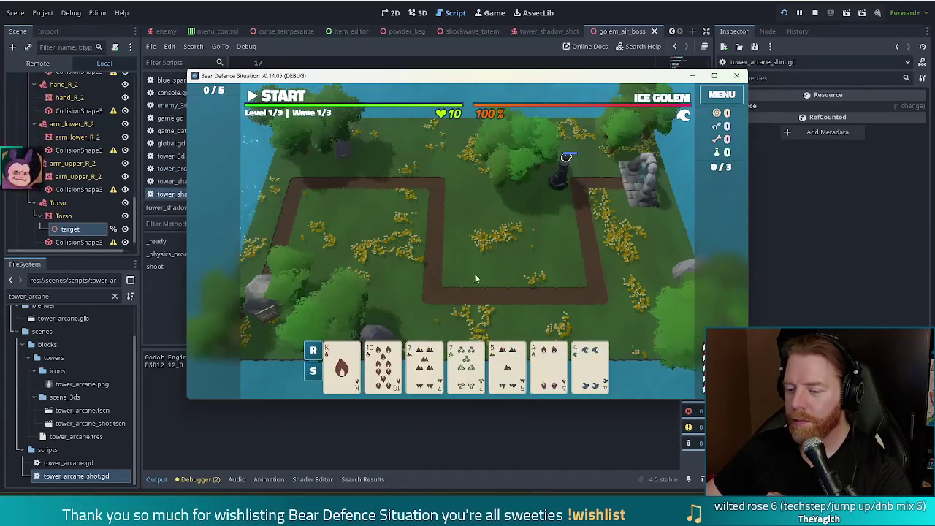
# Step: Play a Two Pair hand to build a Shadow tower and place it on the right
pyautogui.click(510, 375)
pyautogui.click(424, 365)
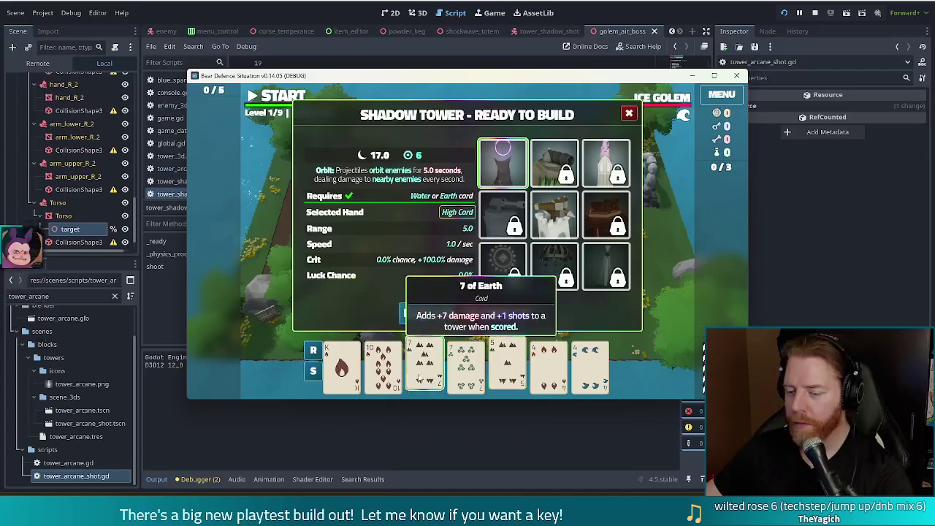
pyautogui.click(466, 365)
pyautogui.click(549, 365)
pyautogui.click(590, 365)
pyautogui.click(447, 313)
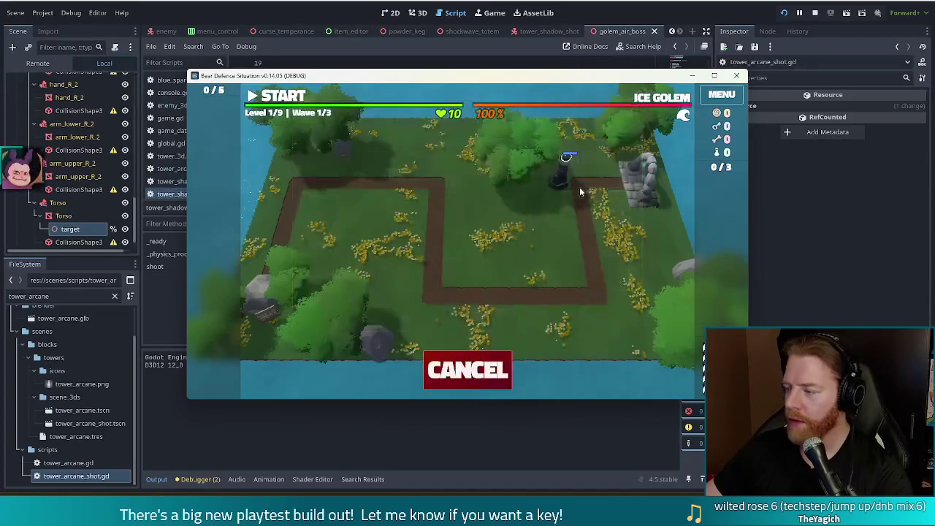
pyautogui.click(608, 186)
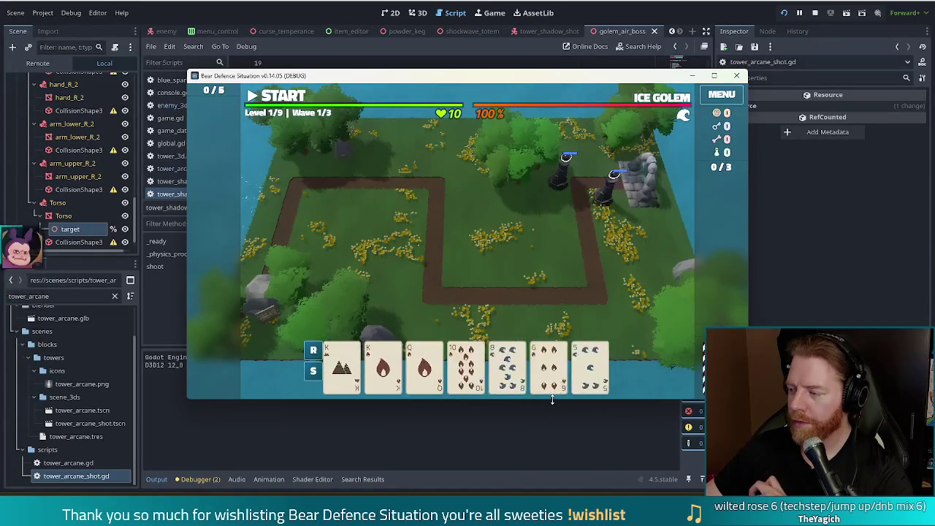
# Step: Discard the weak cards (8, 6, 5, then 5 and 2) for new draws
pyautogui.click(497, 369)
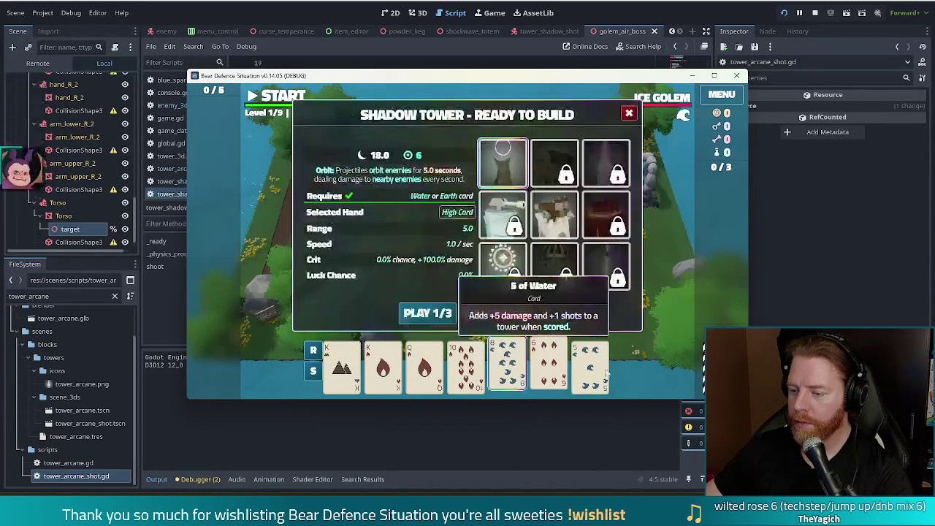
pyautogui.click(549, 369)
pyautogui.click(497, 314)
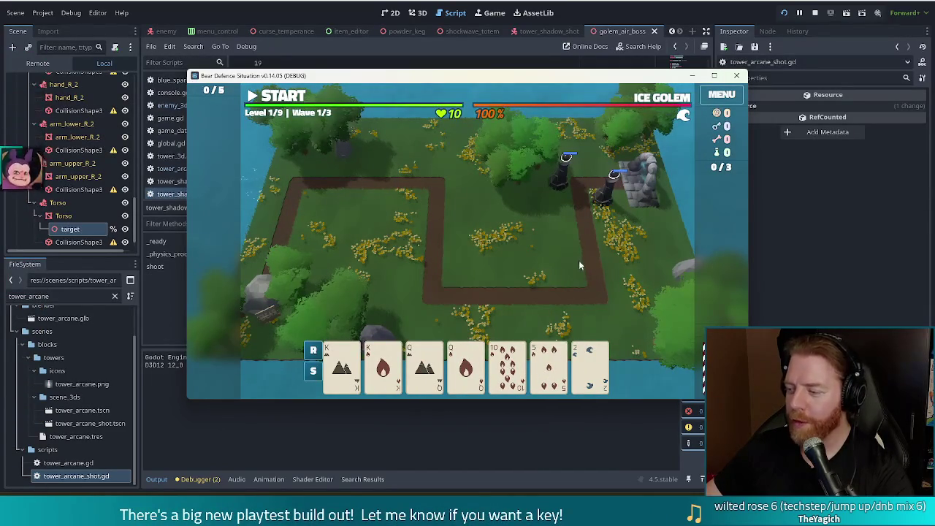
pyautogui.click(549, 365)
pyautogui.click(498, 314)
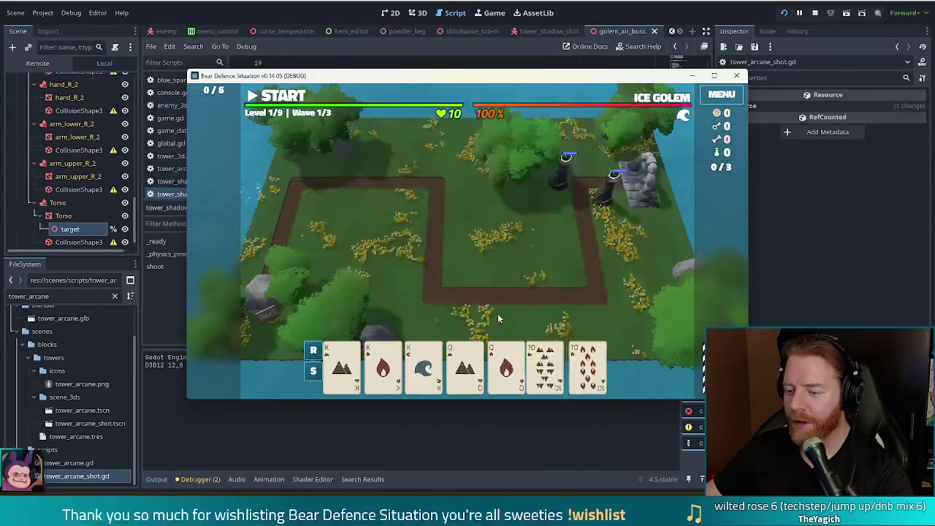
# Step: Play a Full House of three Kings and two Queens for a Shadow tower inside the path's loop
pyautogui.click(342, 365)
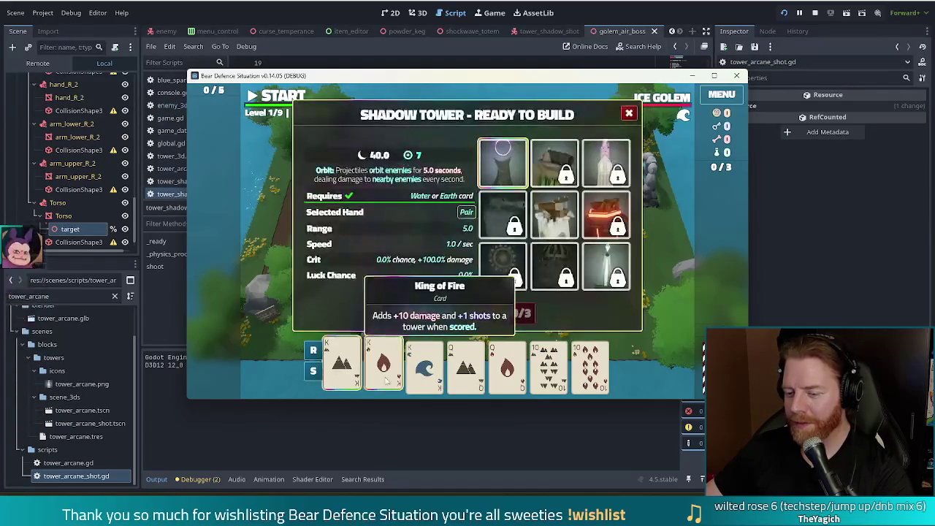
pyautogui.click(383, 365)
pyautogui.click(424, 365)
pyautogui.click(466, 366)
pyautogui.click(507, 365)
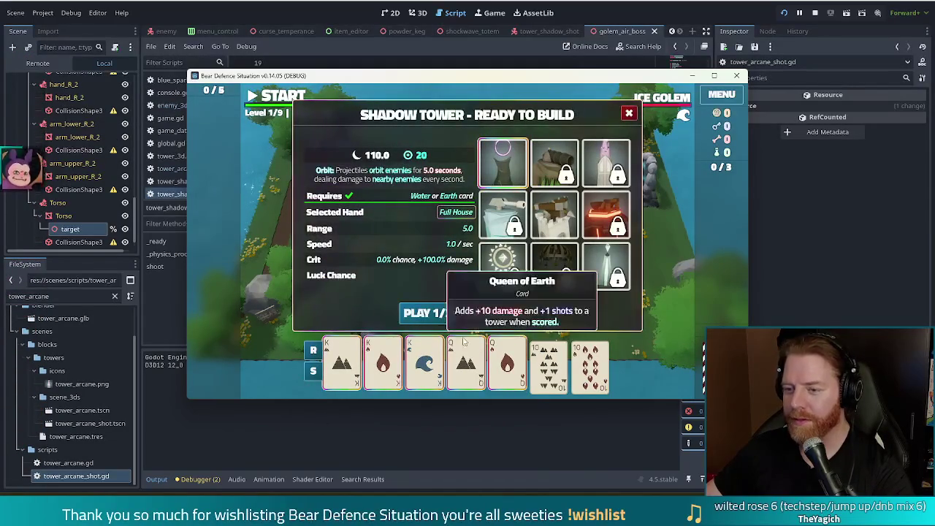
pyautogui.click(429, 314)
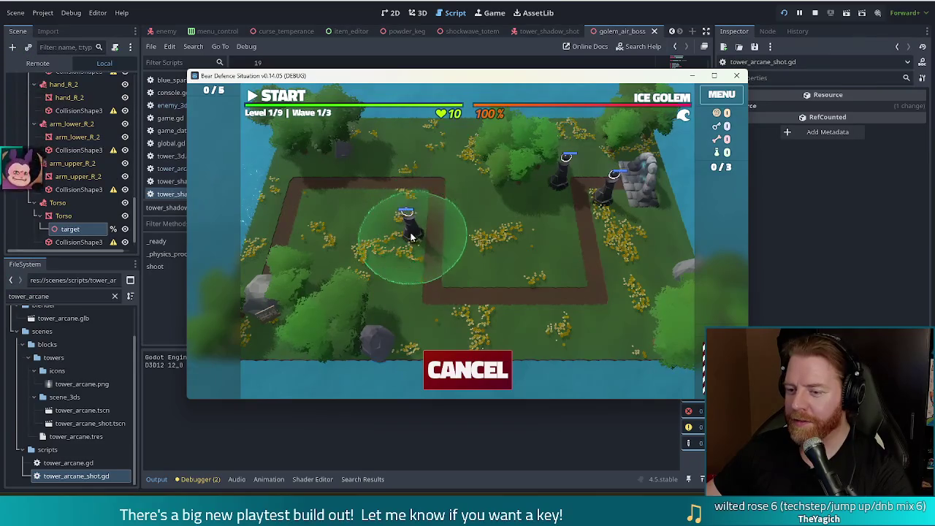
pyautogui.click(413, 233)
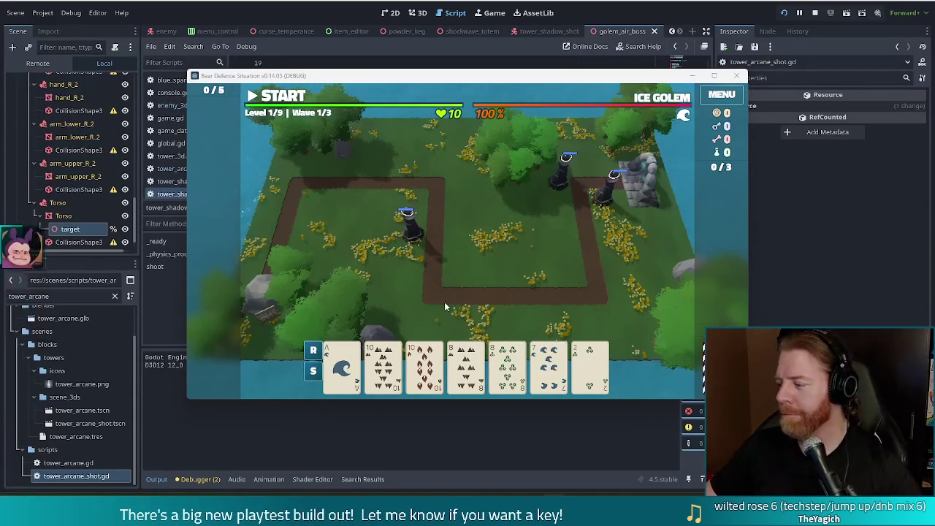
# Step: Run wave 1 to completion, dismiss the Wave Complete summary, and return to the Godot editor
pyautogui.click(292, 100)
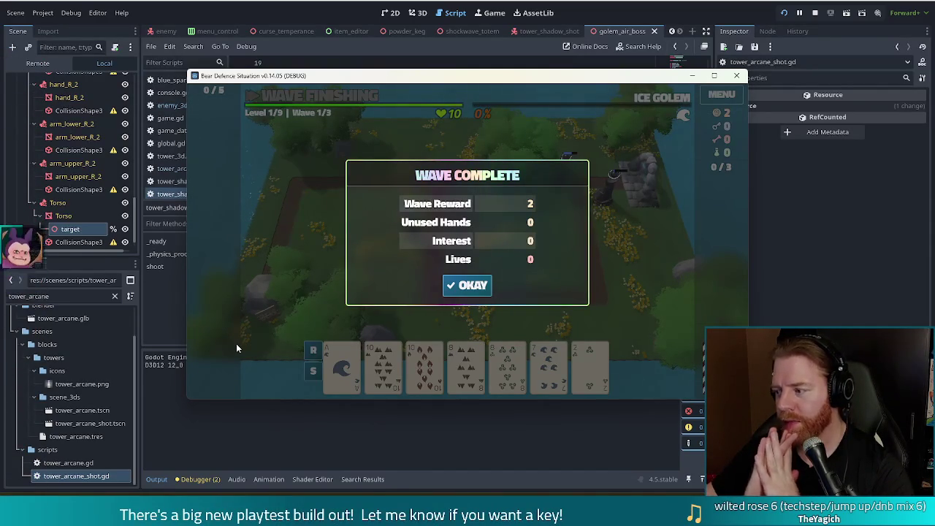
pyautogui.click(460, 289)
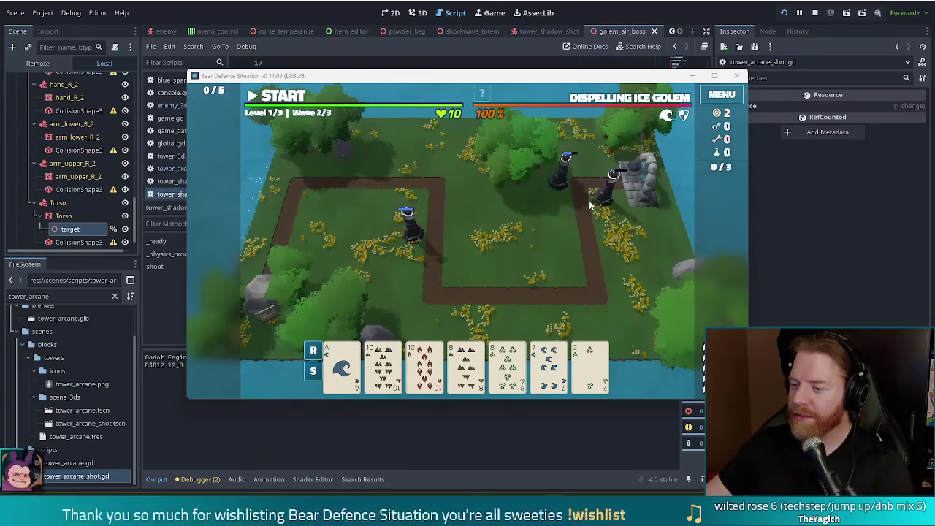
pyautogui.click(643, 23)
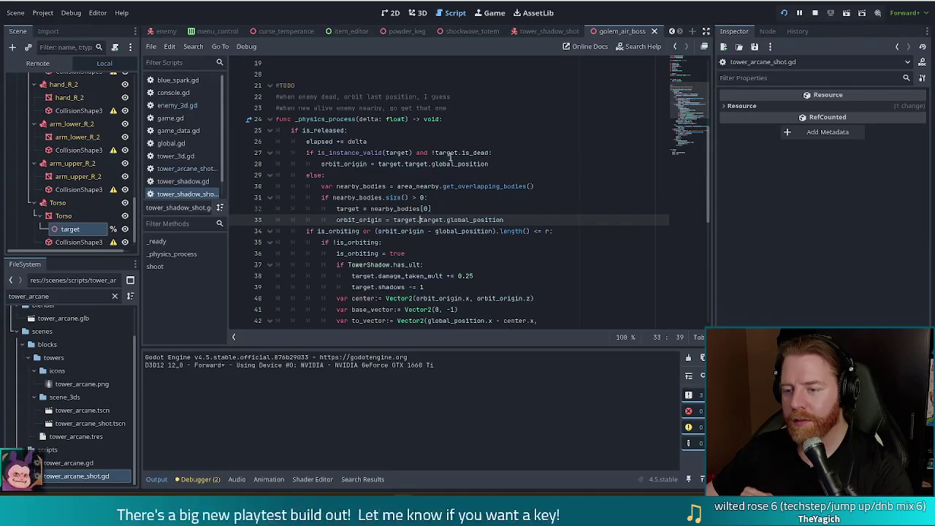
pyautogui.moveTo(451, 155)
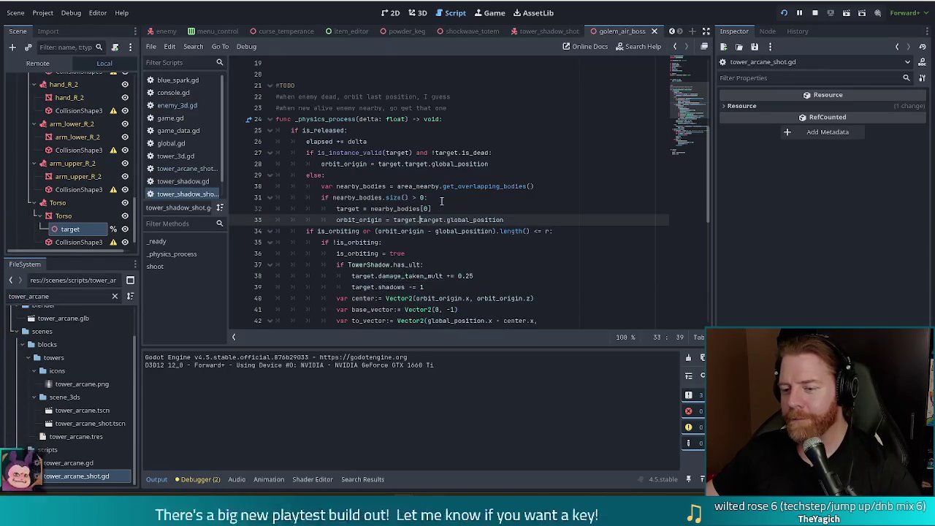
pyautogui.click(492, 203)
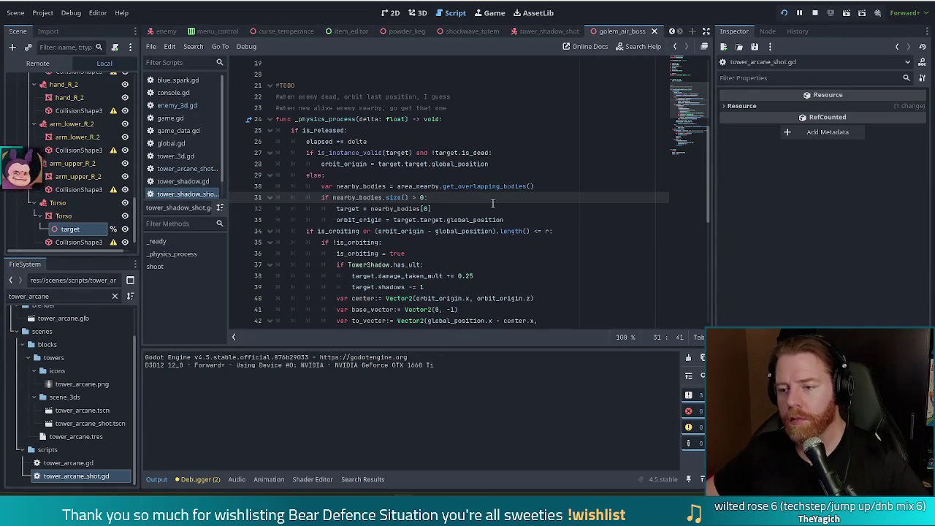
pyautogui.moveTo(363, 186)
pyautogui.mouseDown()
pyautogui.moveTo(431, 199)
pyautogui.moveTo(398, 221)
pyautogui.mouseUp()
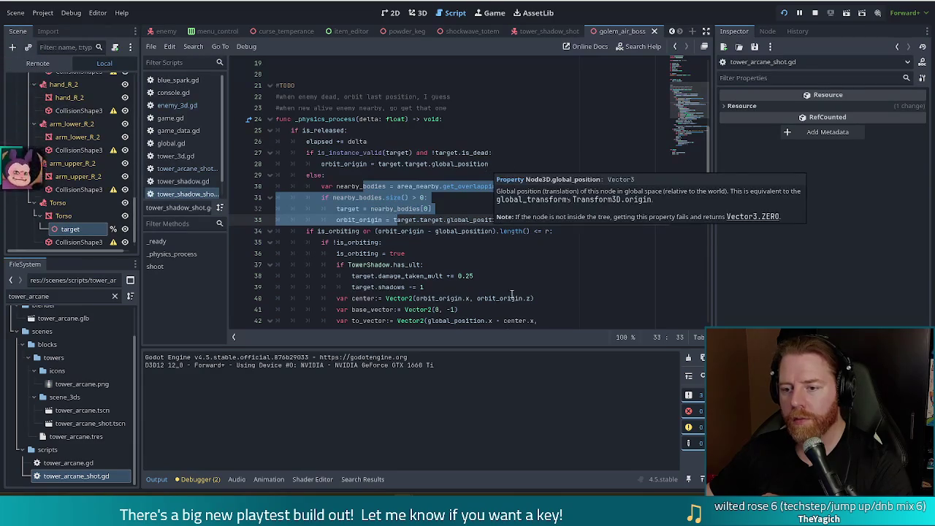
pyautogui.click(387, 163)
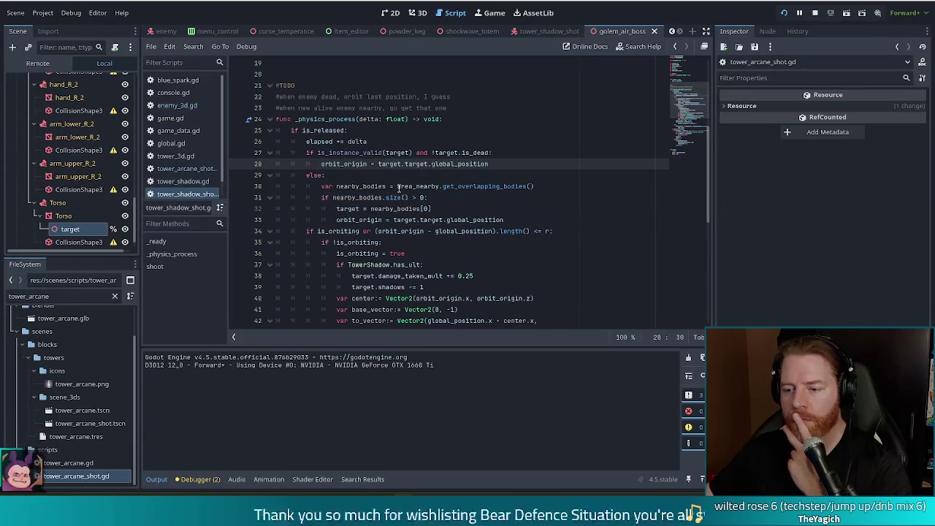
pyautogui.moveTo(349, 153); pyautogui.dragTo(447, 165)
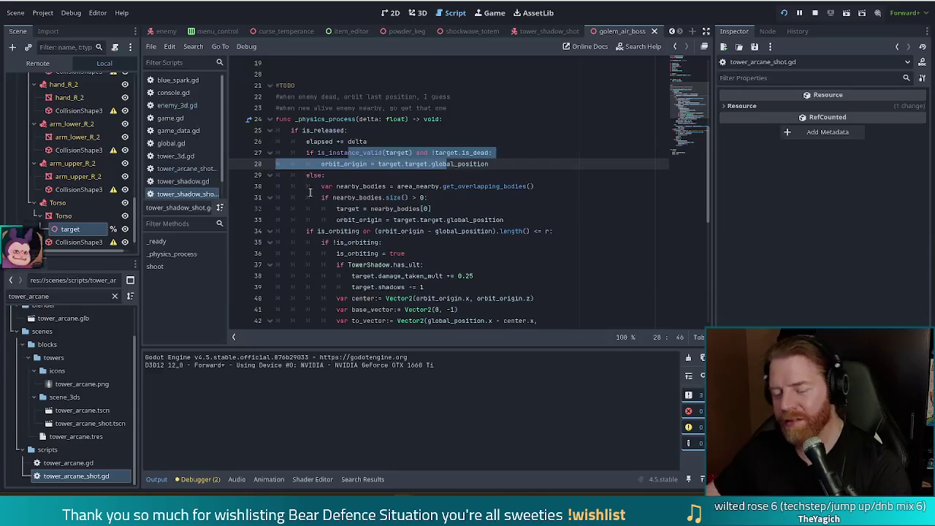
pyautogui.moveTo(685, 114); pyautogui.dragTo(685, 146)
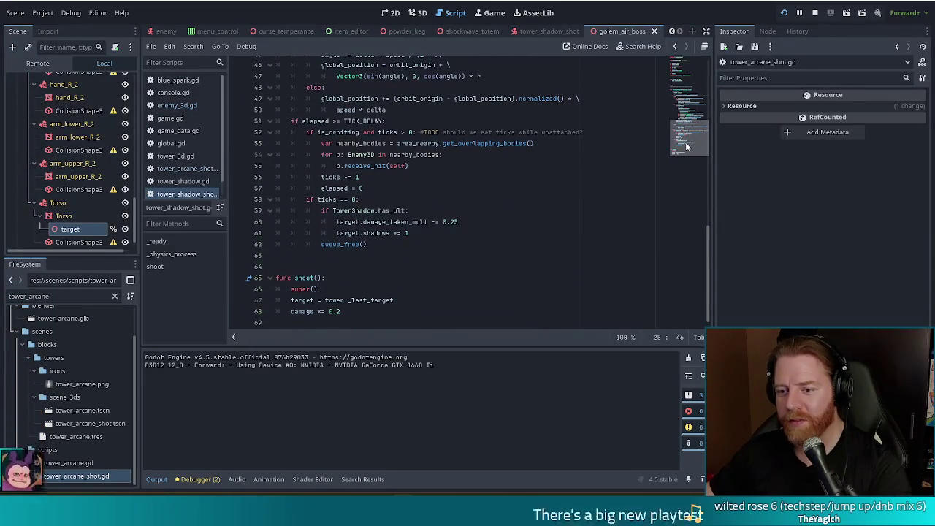
pyautogui.moveTo(686, 153); pyautogui.dragTo(691, 109)
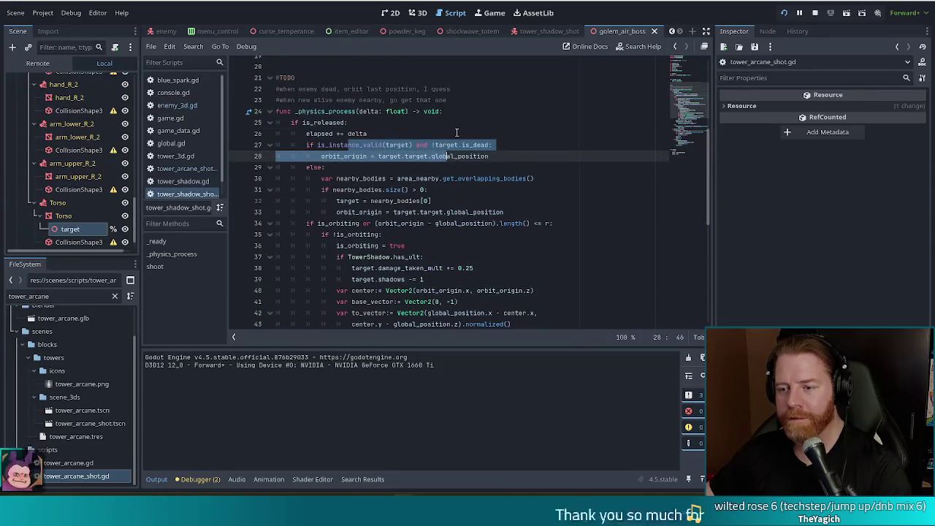
# Step: Open tower_3d.gd and search it for 'select_tar'
pyautogui.click(458, 135)
pyautogui.hotkey('ctrl', 'f')
pyautogui.write('select')
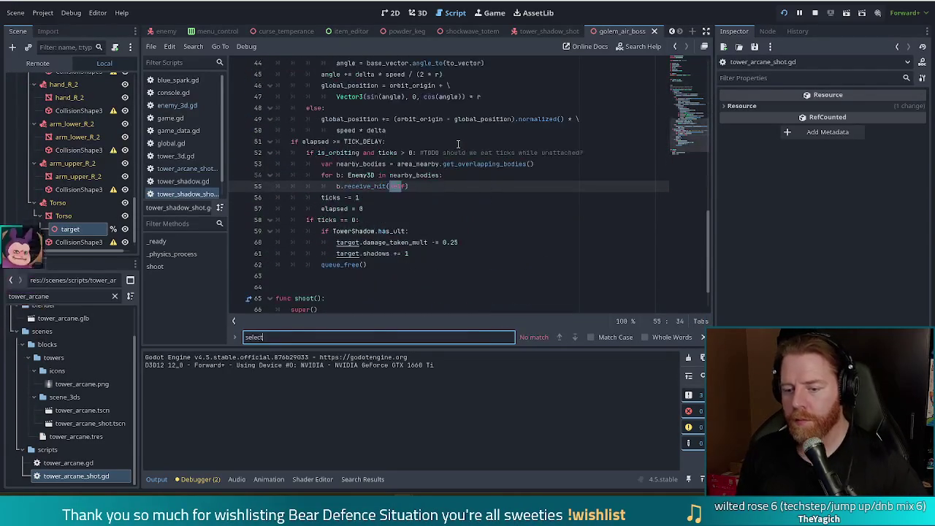
pyautogui.press('BackSpace')
pyautogui.press('BackSpace')
pyautogui.press('BackSpace')
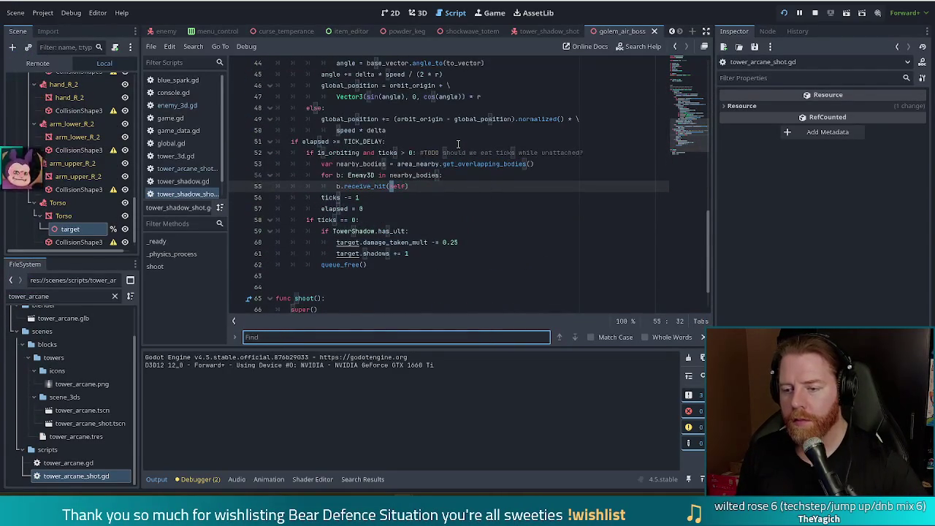
pyautogui.click(175, 155)
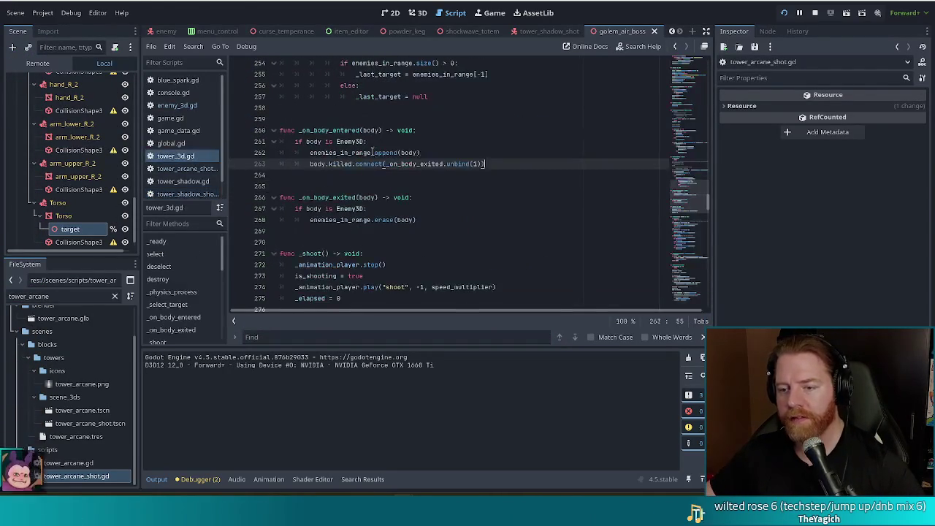
pyautogui.write('select_t')
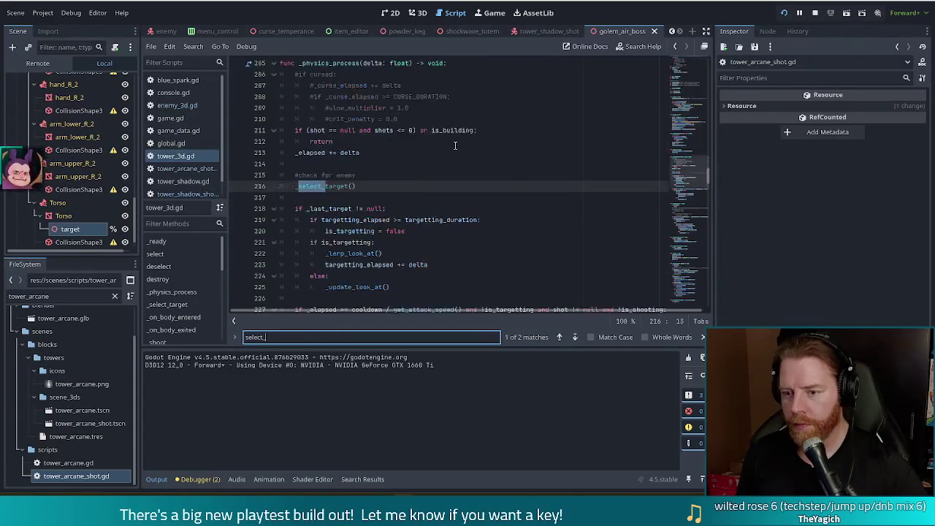
pyautogui.write('ar')
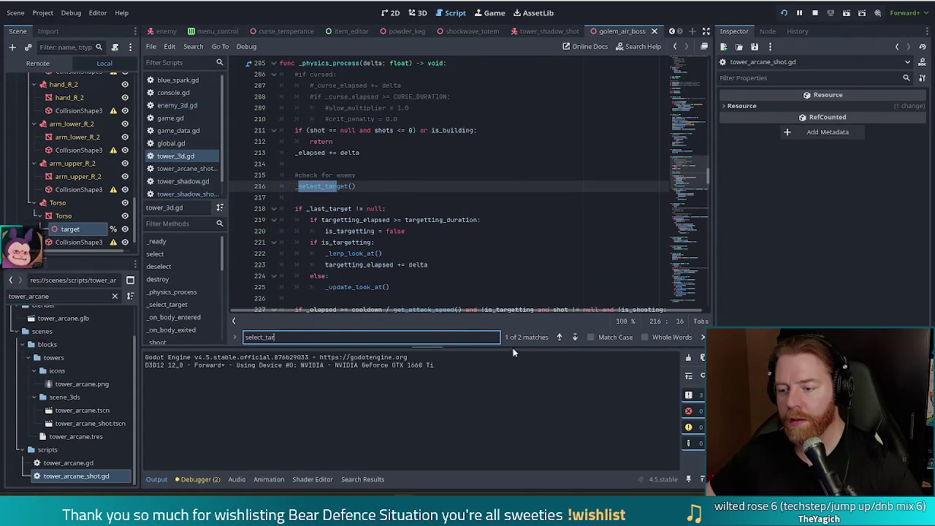
# Step: Step through matches to the _select_target() call on line 216, then reopen tower_shadow_shot.gd
pyautogui.click(575, 337)
pyautogui.click(575, 338)
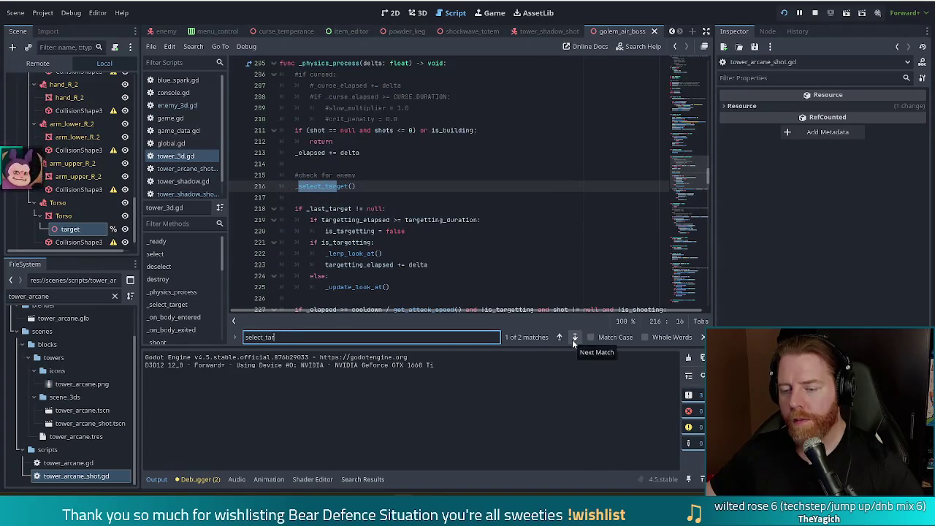
pyautogui.click(384, 185)
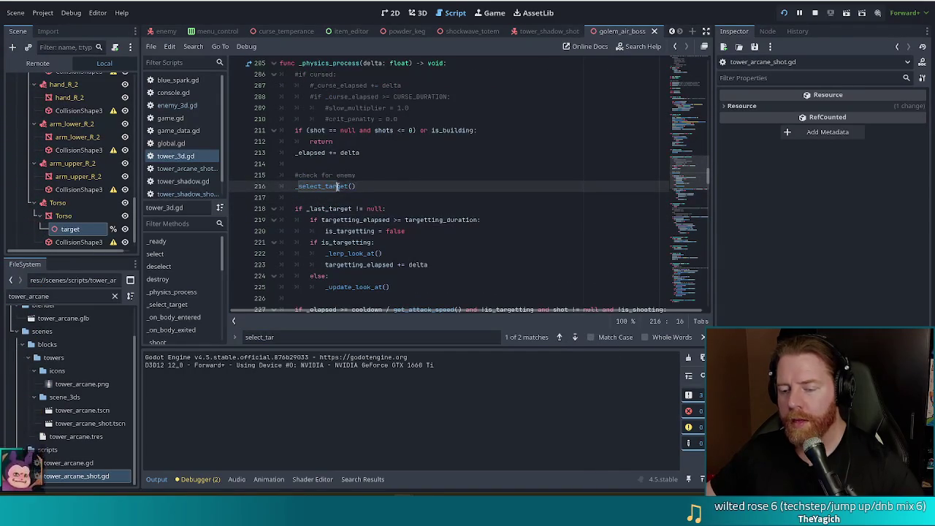
pyautogui.moveTo(693, 175)
pyautogui.mouseDown()
pyautogui.moveTo(694, 185)
pyautogui.moveTo(692, 162)
pyautogui.moveTo(692, 173)
pyautogui.mouseUp()
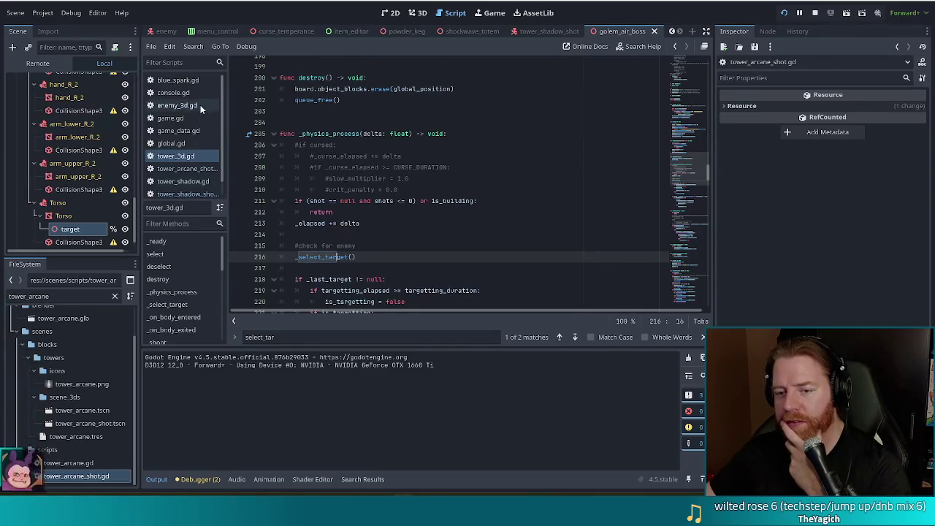
pyautogui.scroll(-1, 183, 146)
pyautogui.click(187, 177)
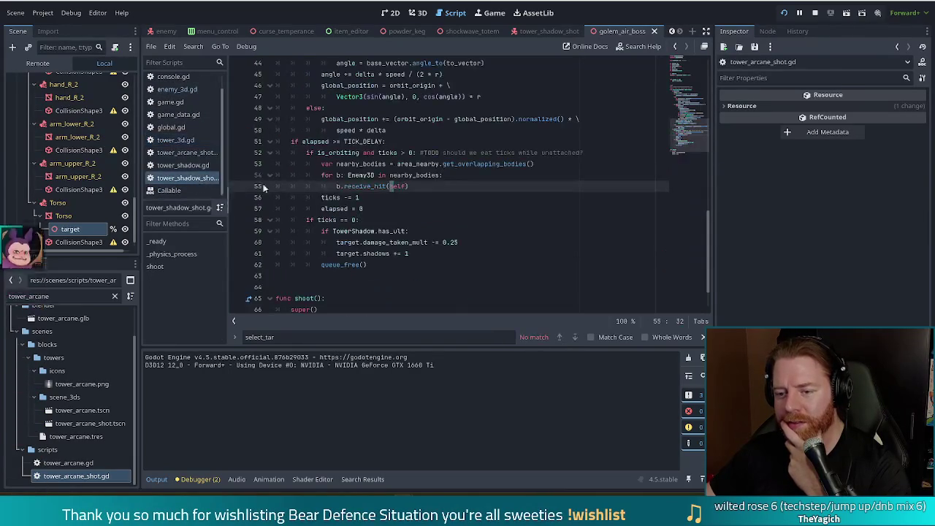
# Step: Review the TowerShadow ult check and the line 27 target validity check in tower_shadow_shot.gd
pyautogui.click(375, 231)
pyautogui.scroll(-1, 687, 154)
pyautogui.moveTo(688, 151); pyautogui.dragTo(694, 104)
pyautogui.moveTo(692, 102); pyautogui.dragTo(692, 102)
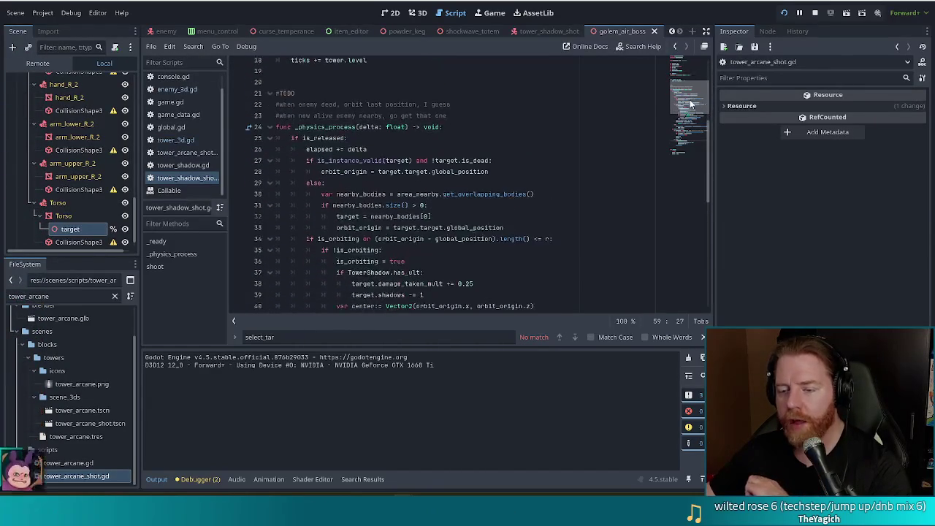
pyautogui.click(434, 161)
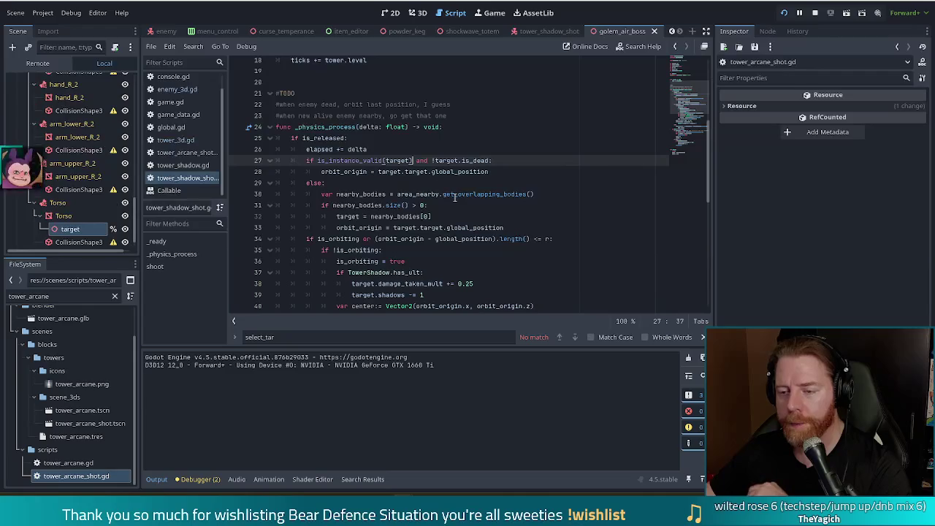
pyautogui.moveTo(454, 198)
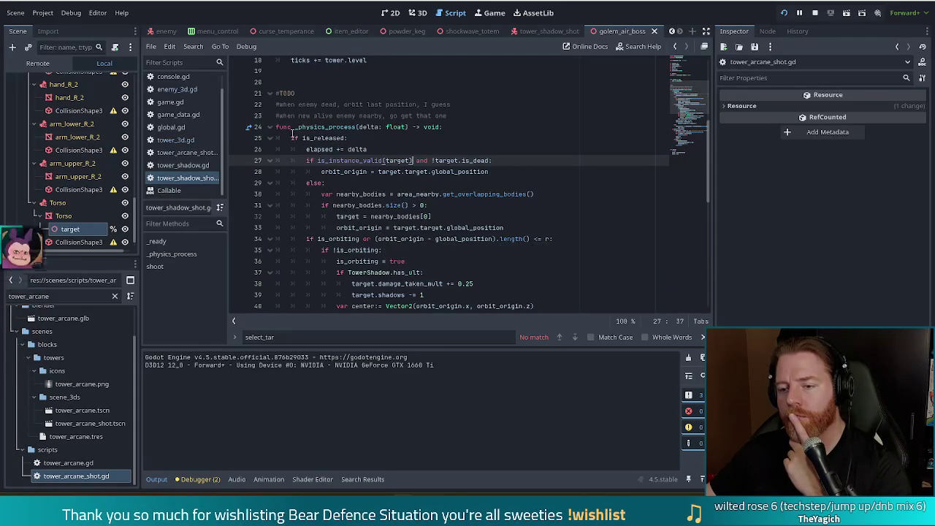
# Step: Examine the is_released condition and target-tracking code on lines 25–33
pyautogui.click(488, 140)
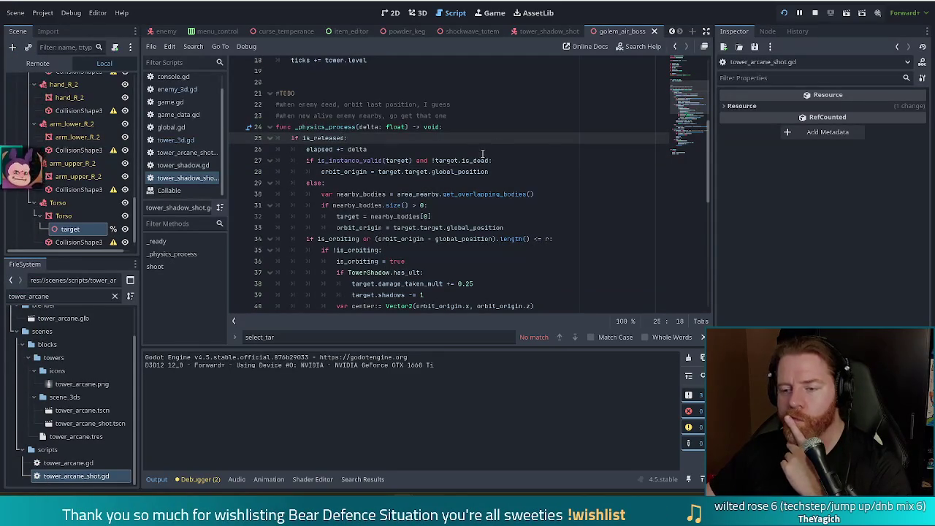
pyautogui.moveTo(691, 99)
pyautogui.mouseDown()
pyautogui.moveTo(692, 115)
pyautogui.moveTo(693, 107)
pyautogui.mouseUp()
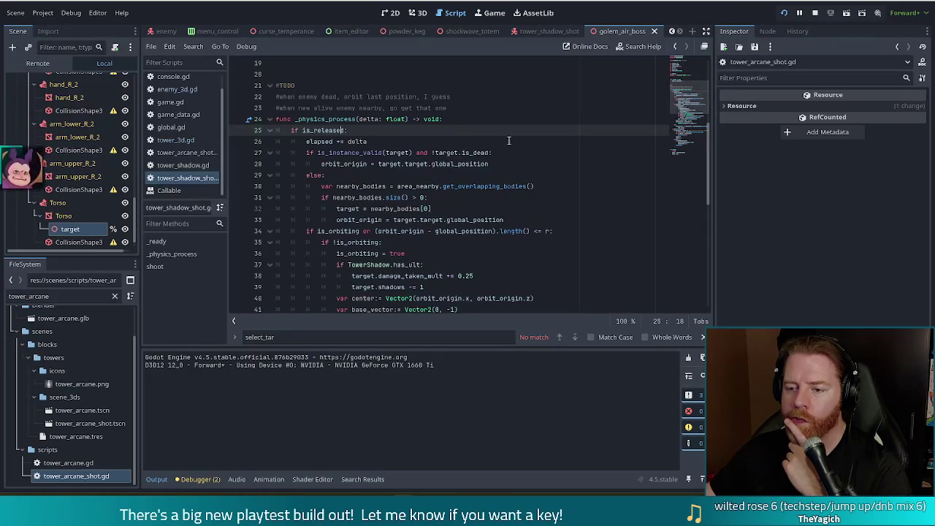
pyautogui.press('Down')
pyautogui.press('Down')
pyautogui.press('Down')
pyautogui.press('End')
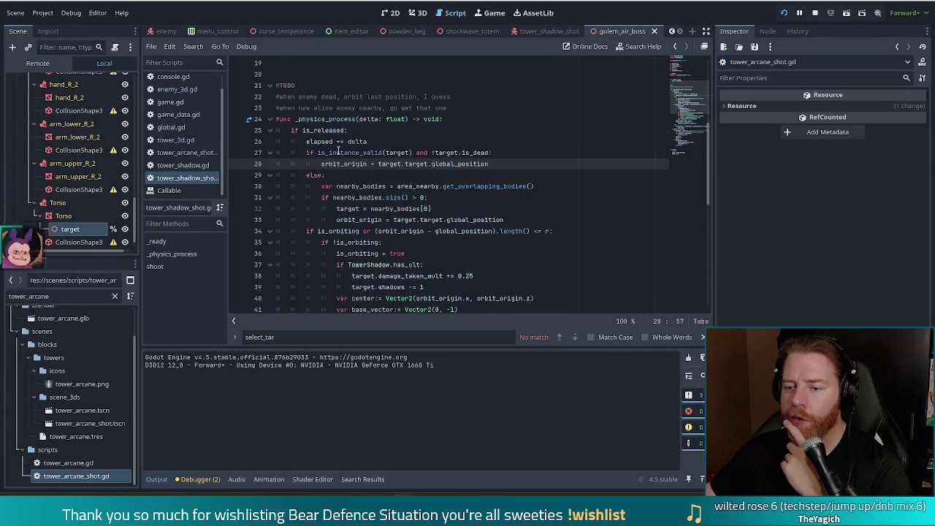
pyautogui.moveTo(337, 152); pyautogui.dragTo(359, 220)
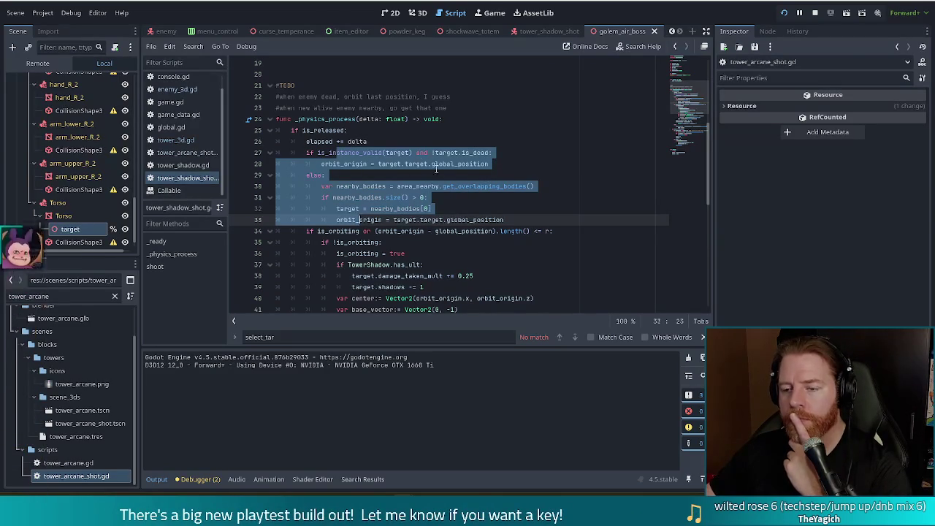
pyautogui.click(337, 130)
pyautogui.click(445, 155)
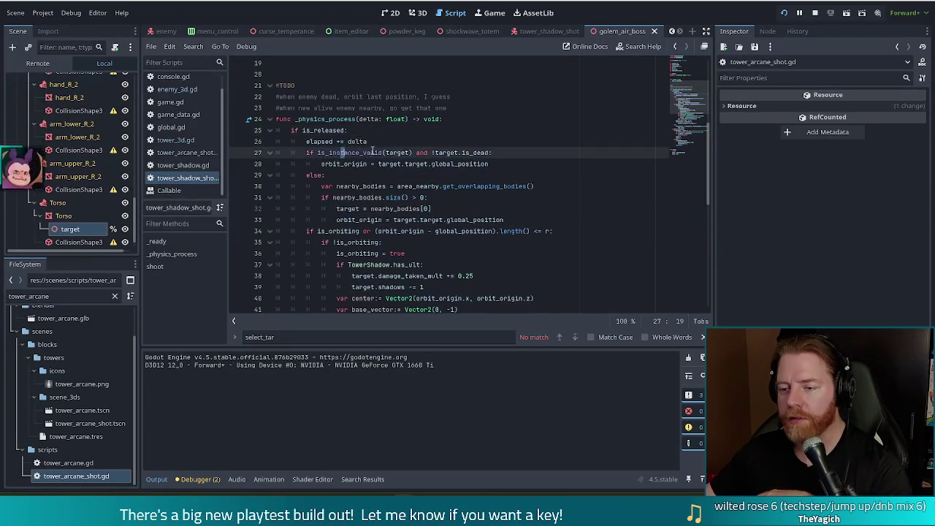
pyautogui.click(319, 130)
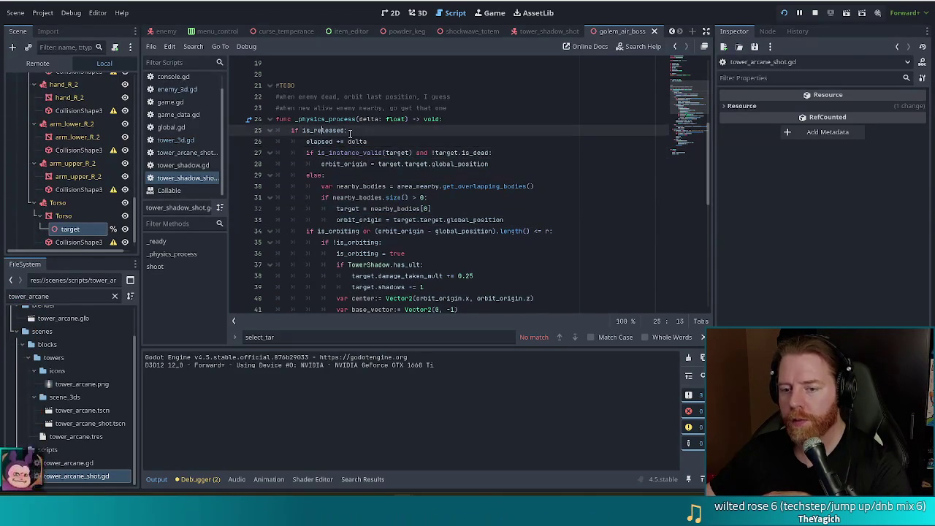
pyautogui.scroll(5, 686, 81)
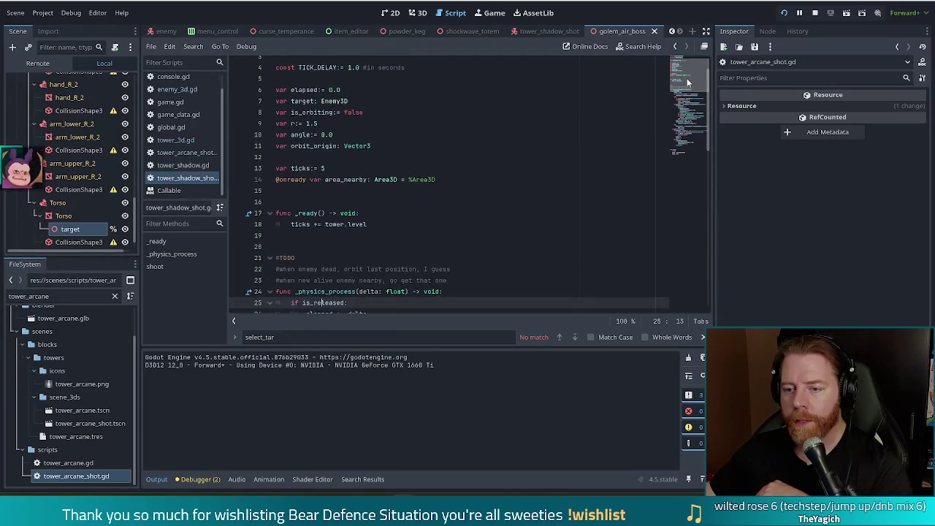
pyautogui.scroll(1, 686, 74)
pyautogui.moveTo(686, 69); pyautogui.dragTo(685, 152)
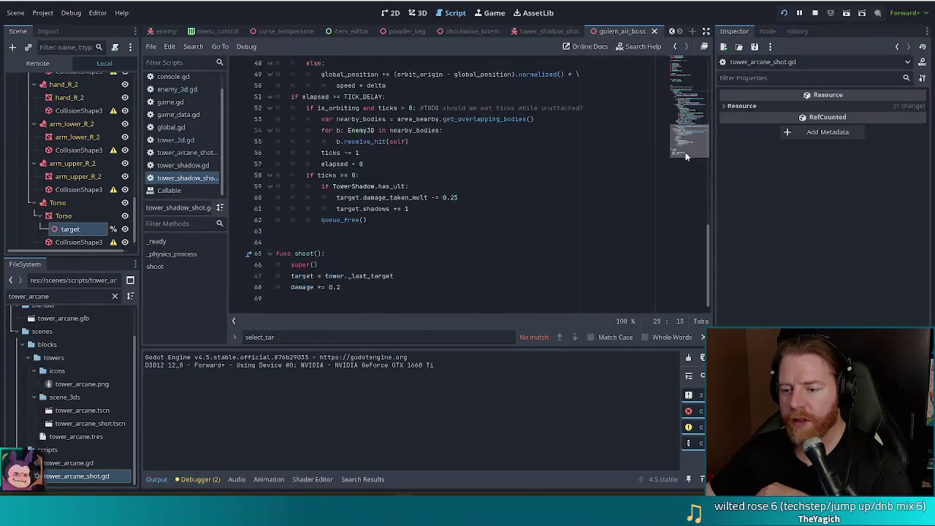
# Step: Open tower_3d.gd and search 'rele' to reach the _release_shot function
pyautogui.click(175, 139)
pyautogui.hotkey('ctrl', 'f')
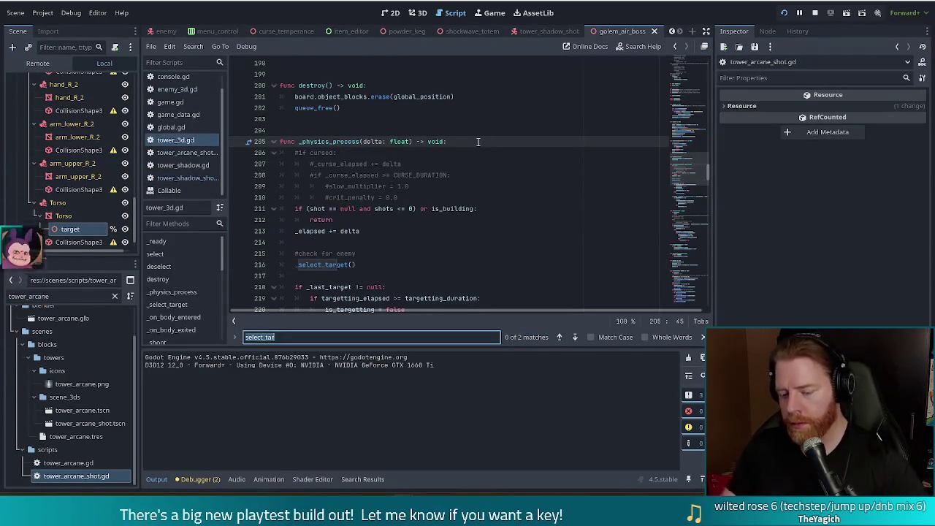
pyautogui.write('rele')
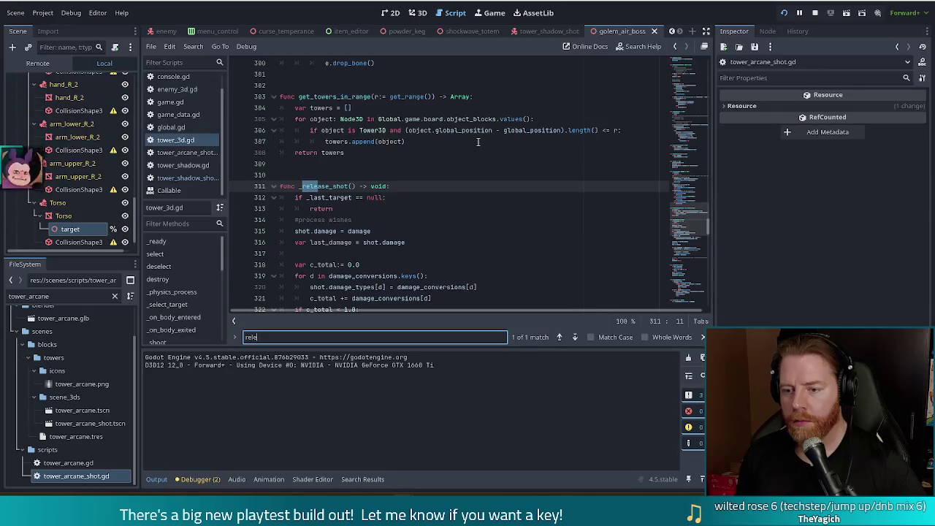
pyautogui.click(321, 231)
pyautogui.scroll(-2, 462, 236)
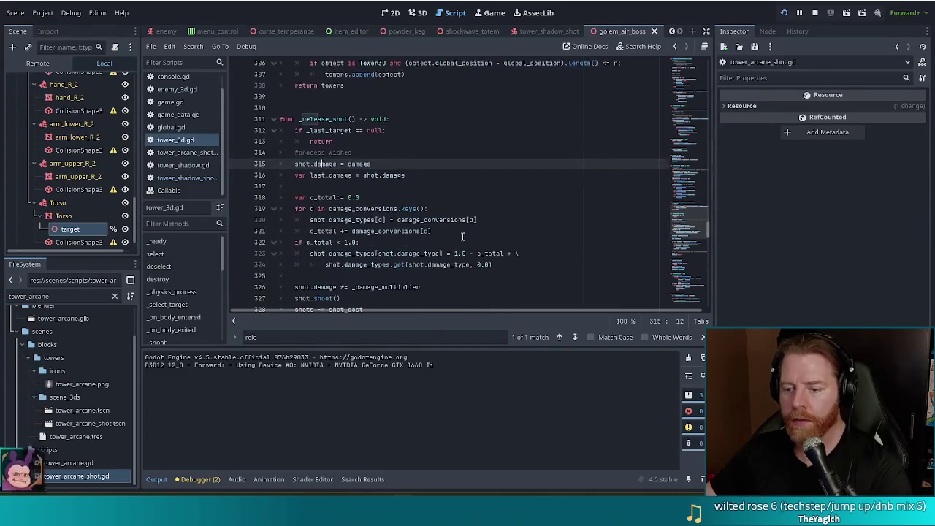
pyautogui.scroll(-3, 462, 236)
pyautogui.scroll(-4, 463, 236)
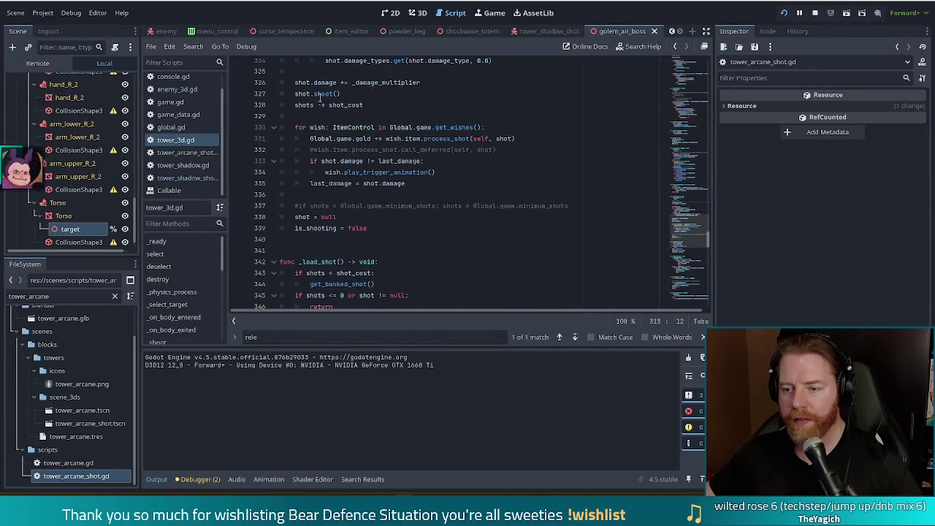
# Step: Follow the shoot() call on line 327 into tower_shot.gd and compare tower_shadow_shot.gd's shoot() override
pyautogui.doubleClick(319, 95)
pyautogui.keyDown('ctrl'); pyautogui.click(324, 94); pyautogui.keyUp('ctrl')
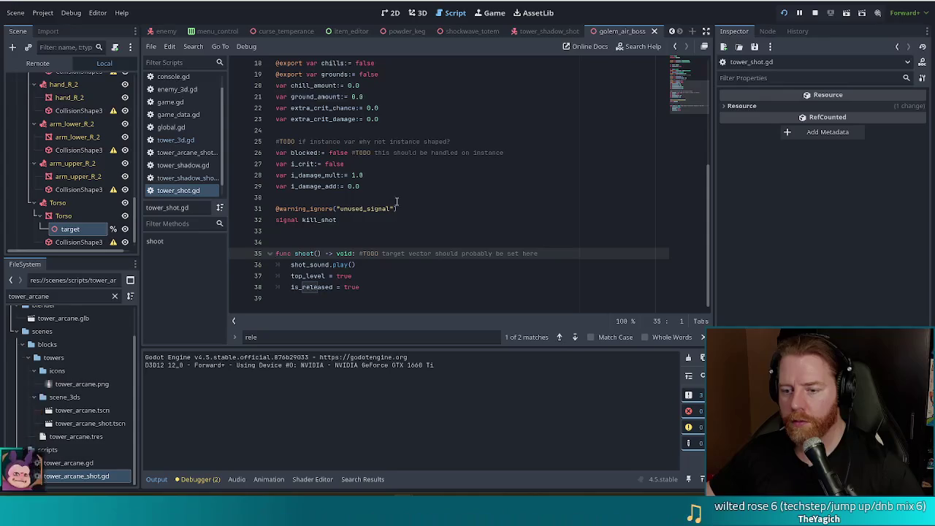
pyautogui.scroll(-2, 347, 297)
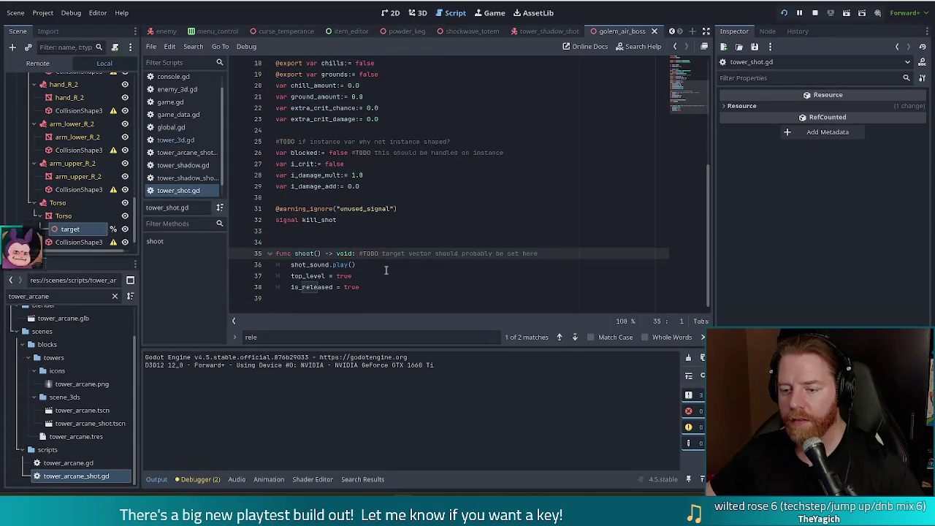
pyautogui.scroll(6, 393, 273)
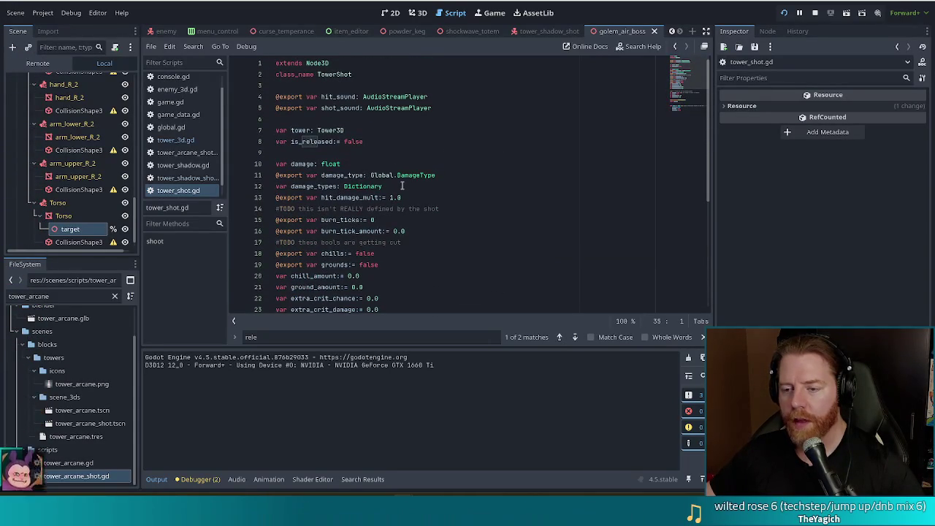
pyautogui.hotkey('ctrl', 'Home')
pyautogui.scroll(-6, 399, 190)
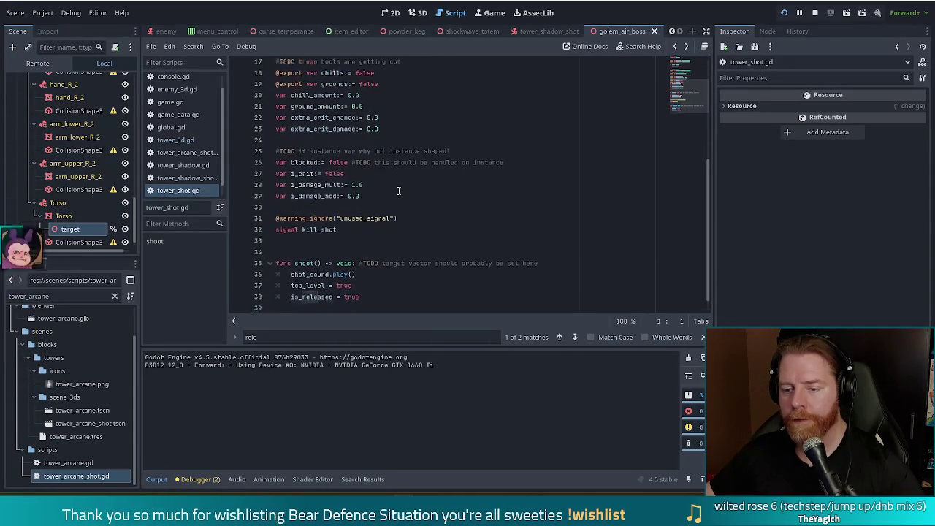
pyautogui.click(183, 177)
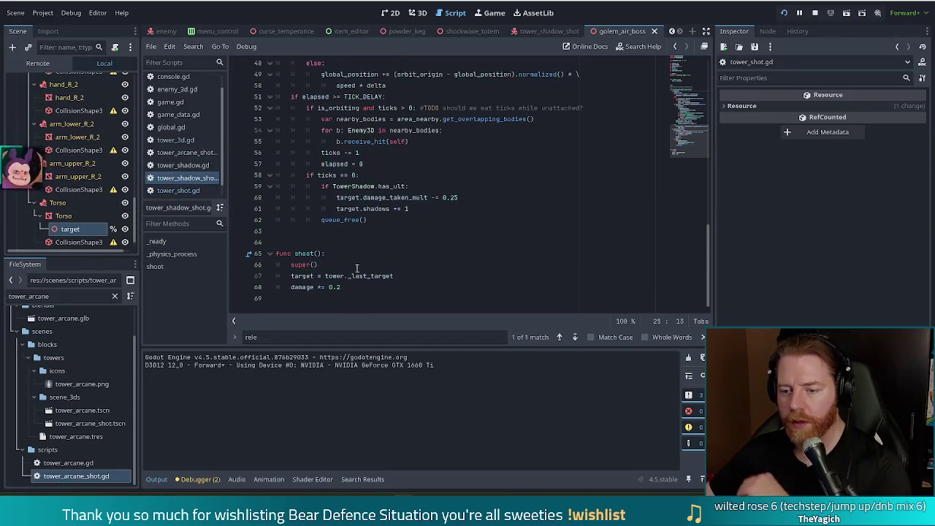
pyautogui.click(311, 265)
pyautogui.press('Up')
pyautogui.press('Up')
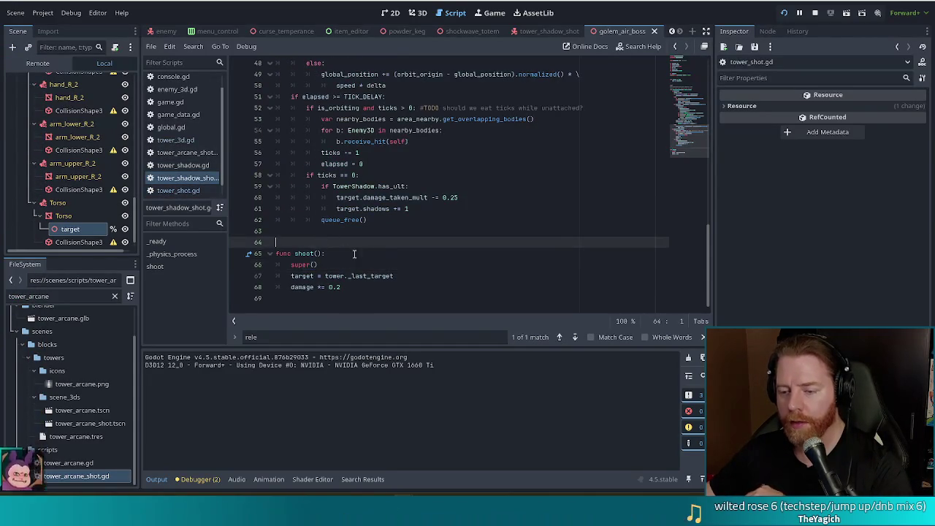
# Step: Return to tower_3d.gd at the _last_target null check in _release_shot
pyautogui.click(175, 140)
pyautogui.scroll(5, 376, 197)
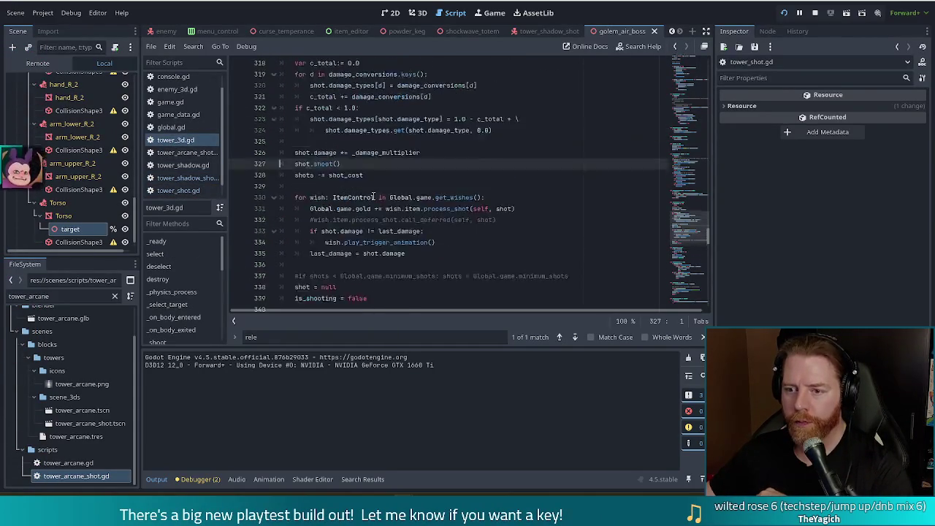
pyautogui.moveTo(376, 197)
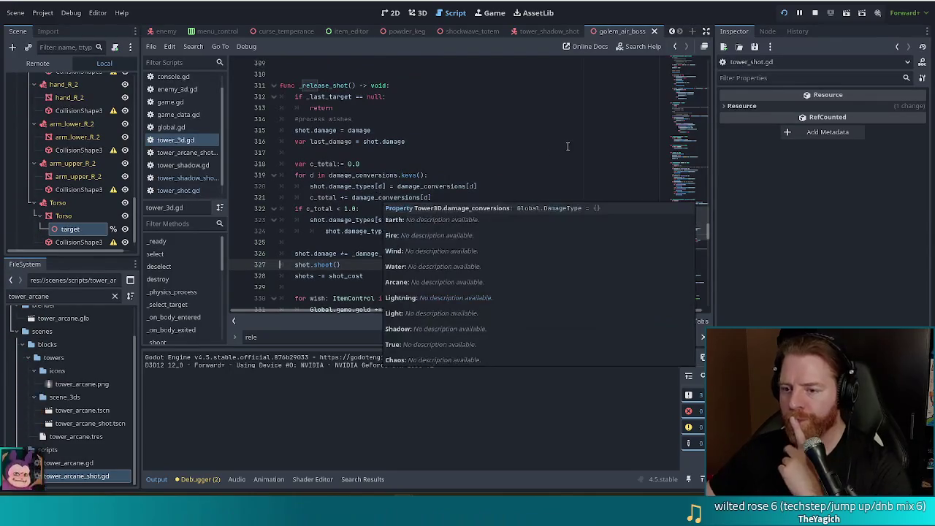
pyautogui.click(475, 164)
pyautogui.click(358, 97)
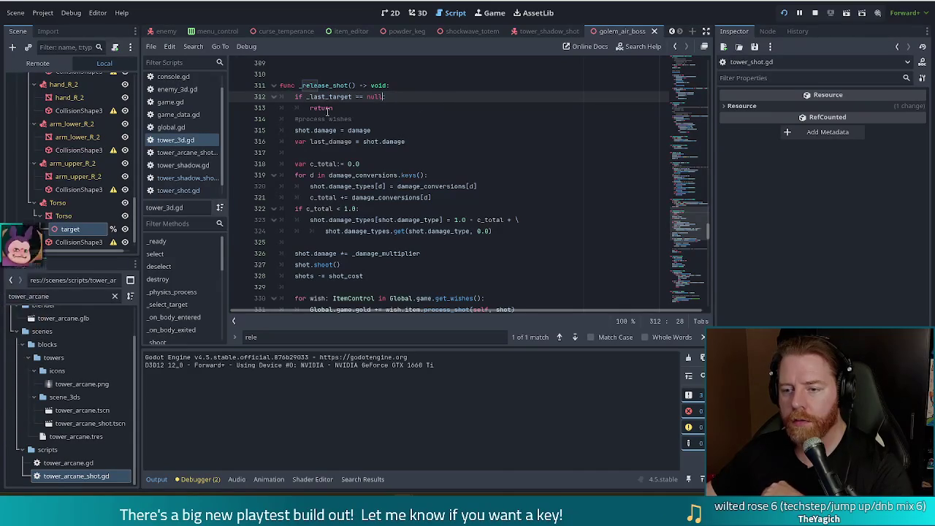
# Step: Replace the null check with '!is_instance_valid(_last_target)' on line 312 and save the script
pyautogui.click(352, 107)
pyautogui.click(381, 97)
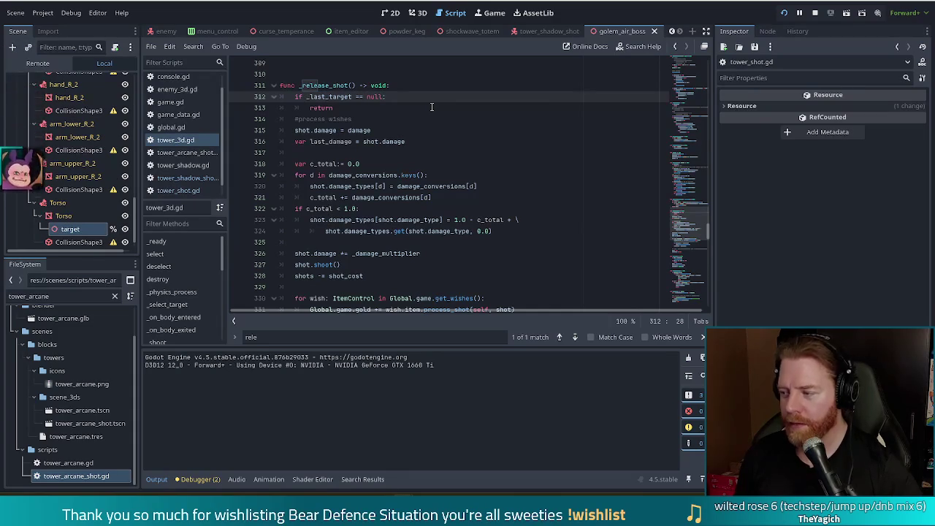
pyautogui.write('or !')
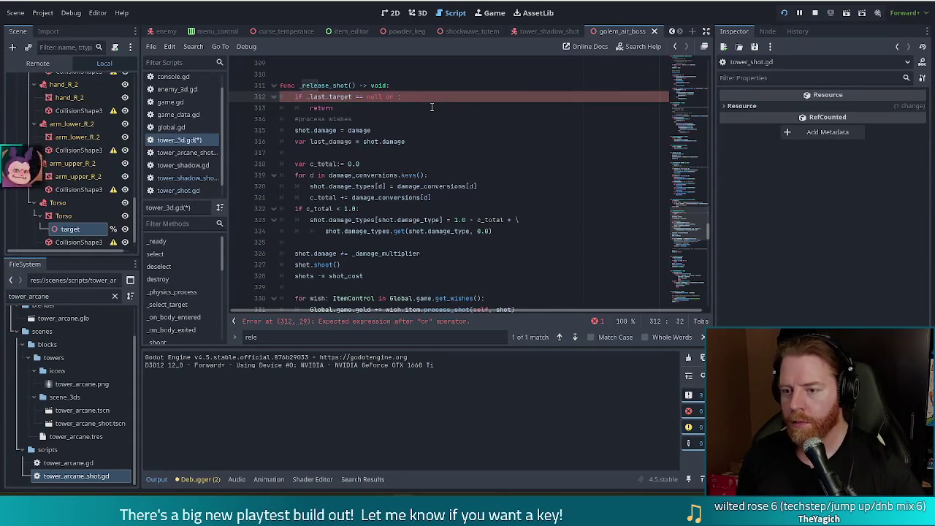
pyautogui.write('is_in')
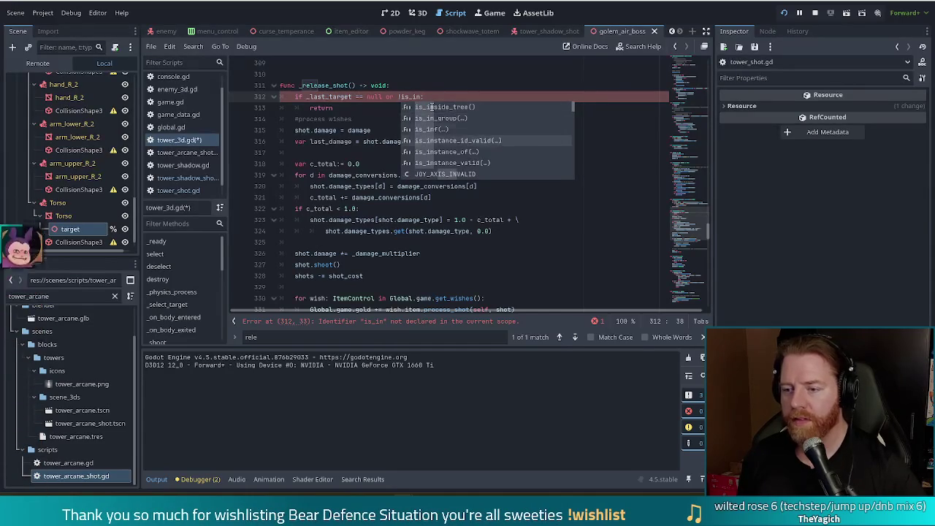
pyautogui.write('s')
pyautogui.press('Return')
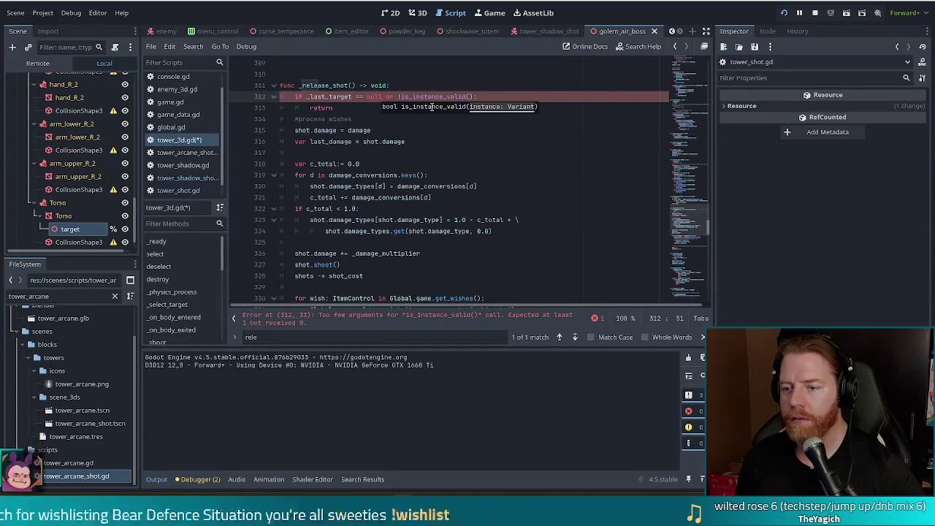
pyautogui.write('_la')
pyautogui.press('Return')
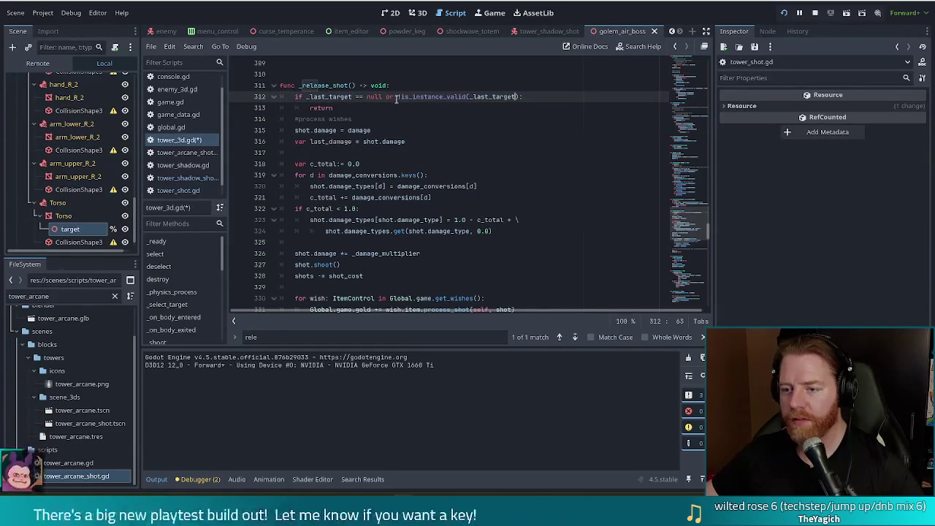
pyautogui.moveTo(398, 96); pyautogui.dragTo(306, 97)
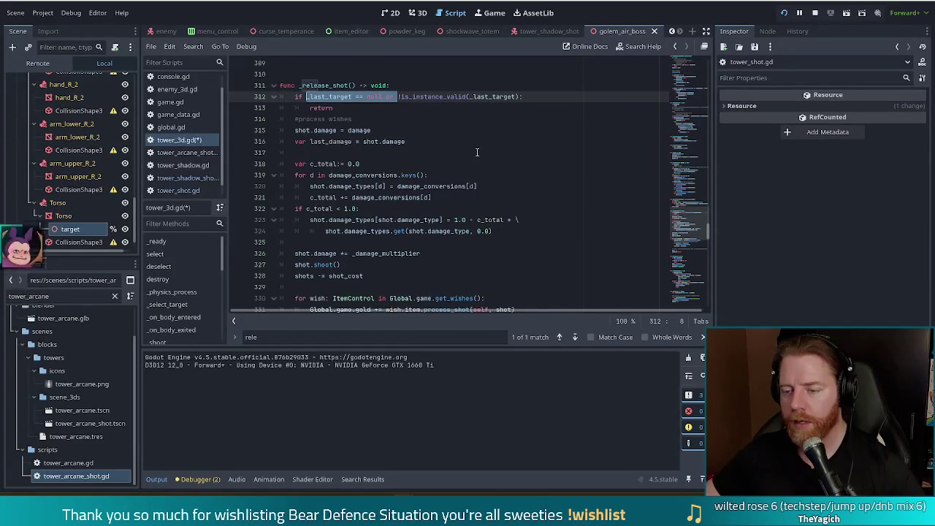
pyautogui.press('BackSpace')
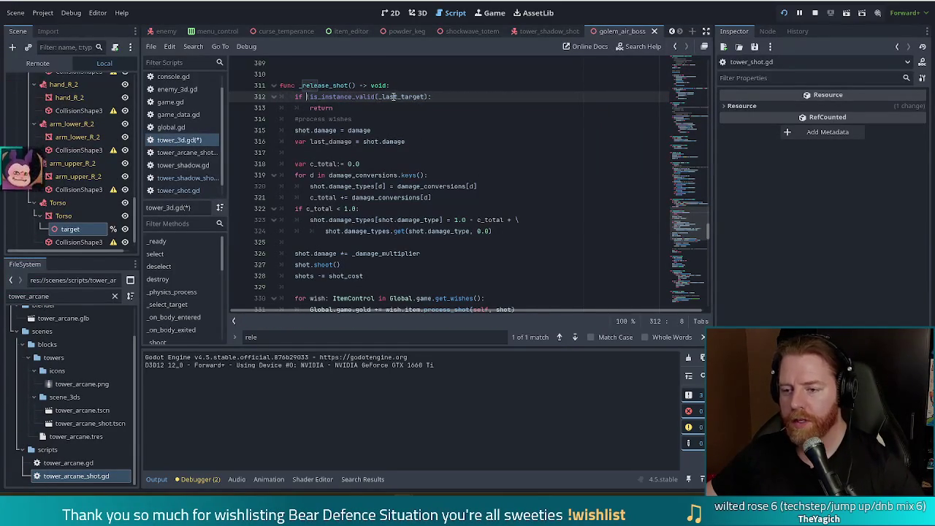
pyautogui.hotkey('ctrl', 's')
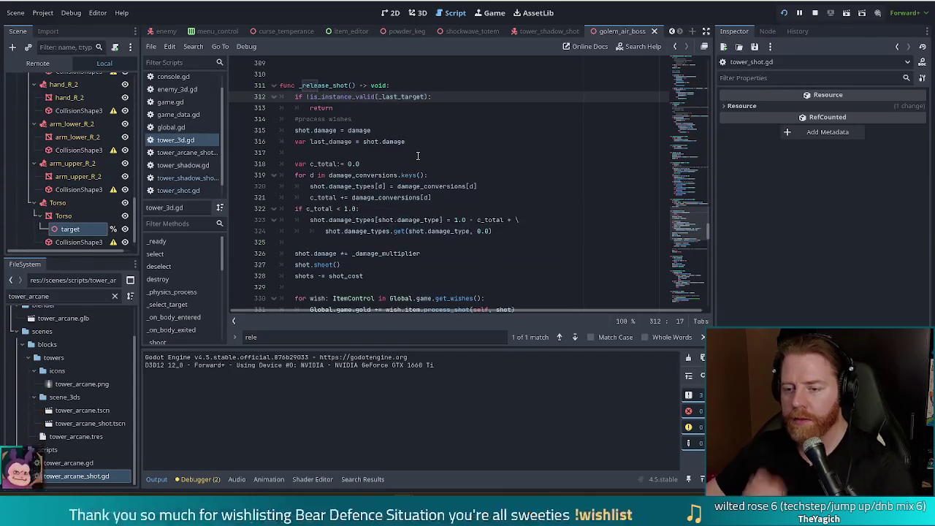
# Step: Look over the edited _release_shot code and stop the running game
pyautogui.click(347, 108)
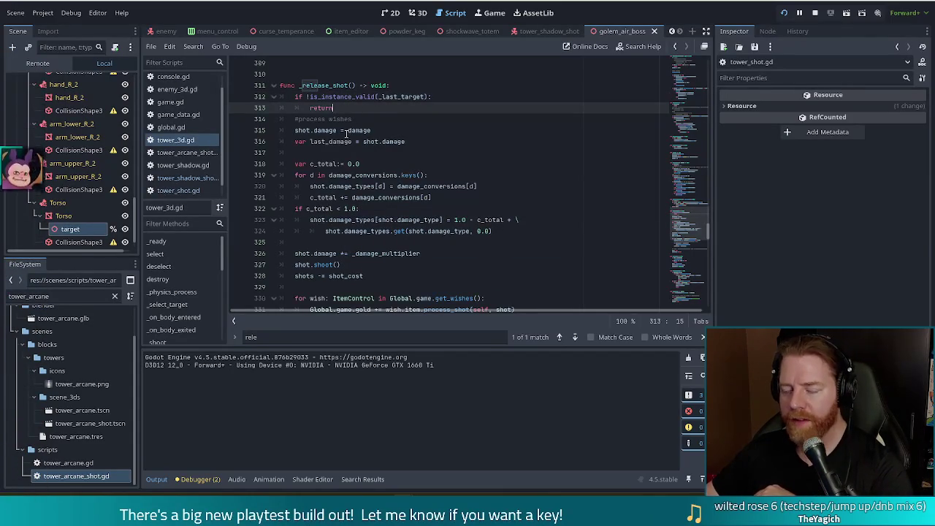
pyautogui.moveTo(678, 117)
pyautogui.mouseDown()
pyautogui.moveTo(689, 248)
pyautogui.moveTo(690, 228)
pyautogui.mouseUp()
pyautogui.scroll(7, 461, 175)
pyautogui.scroll(-2, 461, 175)
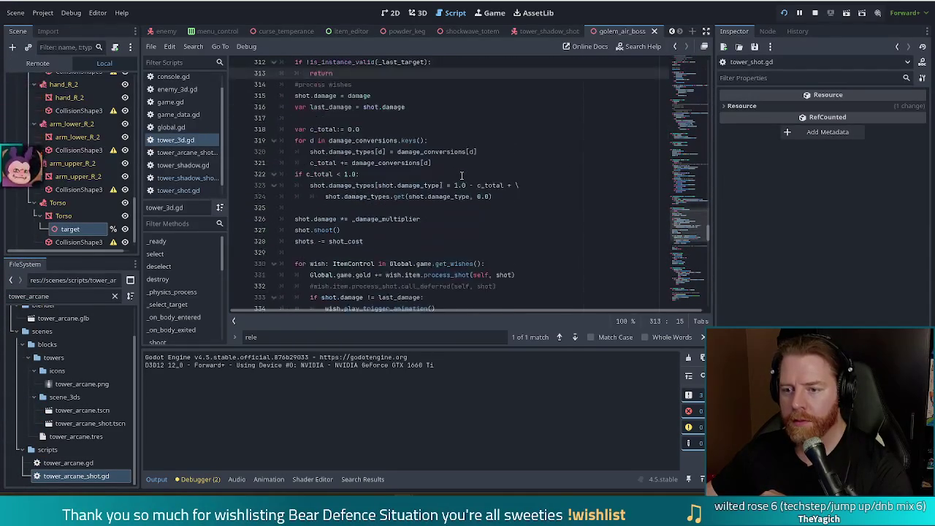
pyautogui.scroll(1, 461, 175)
pyautogui.scroll(-1, 461, 175)
pyautogui.scroll(2, 461, 175)
pyautogui.scroll(-3, 459, 176)
pyautogui.scroll(1, 457, 176)
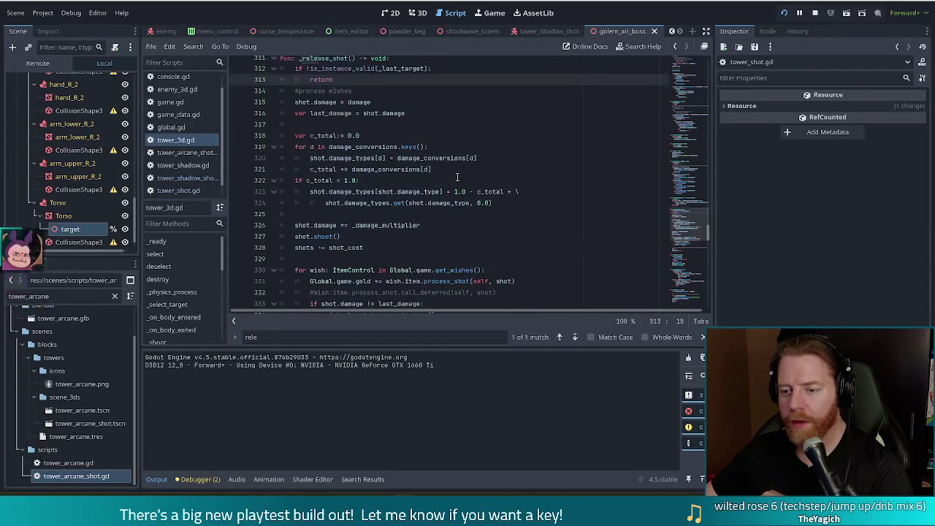
pyautogui.scroll(1, 458, 177)
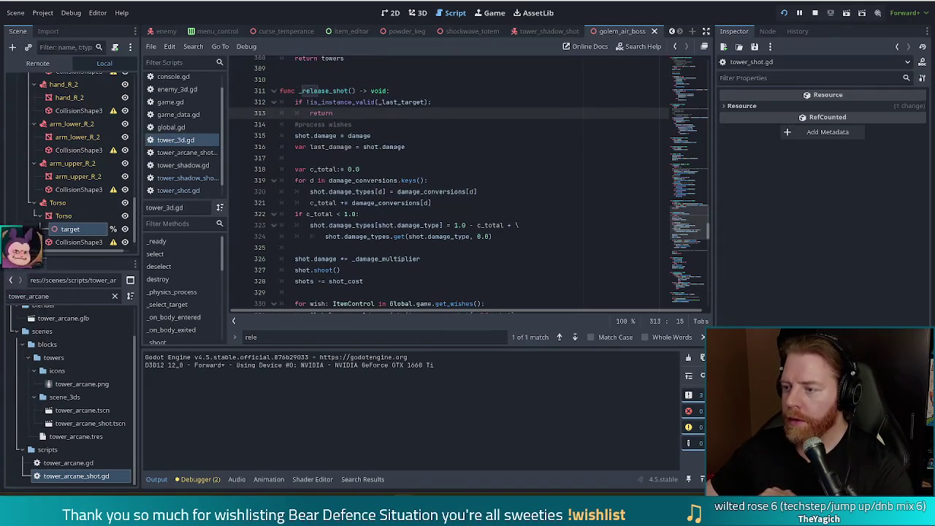
pyautogui.click(814, 13)
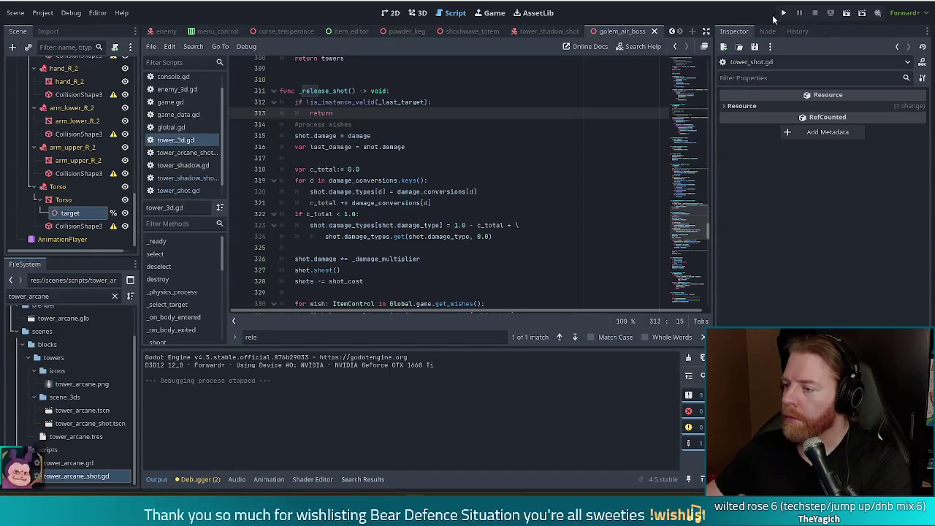
# Step: Relaunch the game with F5, start a new game, and buy the Key from the bear's shop for 5 gold
pyautogui.press('F5')
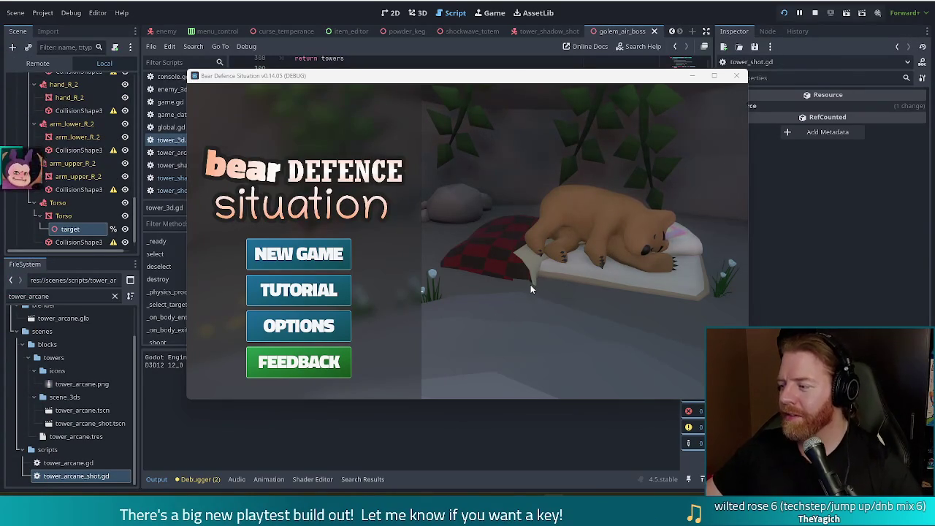
pyautogui.click(299, 253)
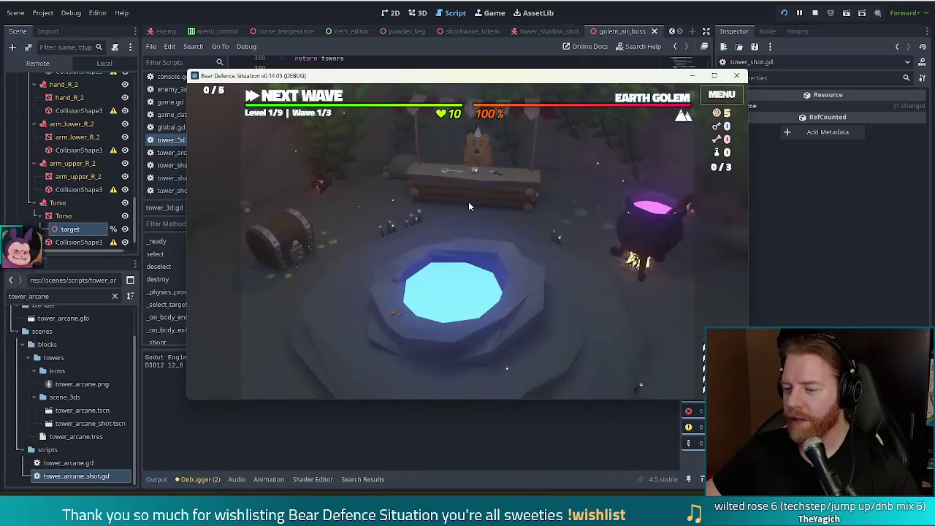
pyautogui.click(471, 197)
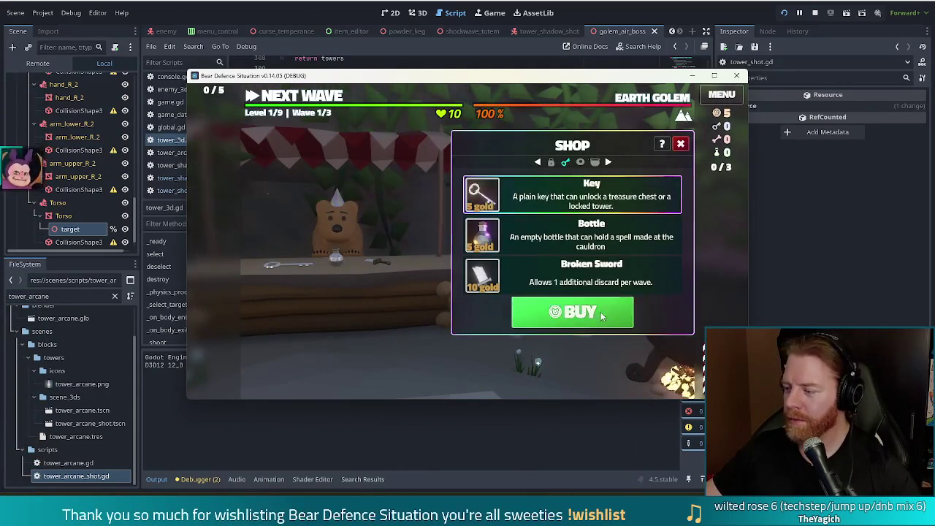
pyautogui.click(593, 312)
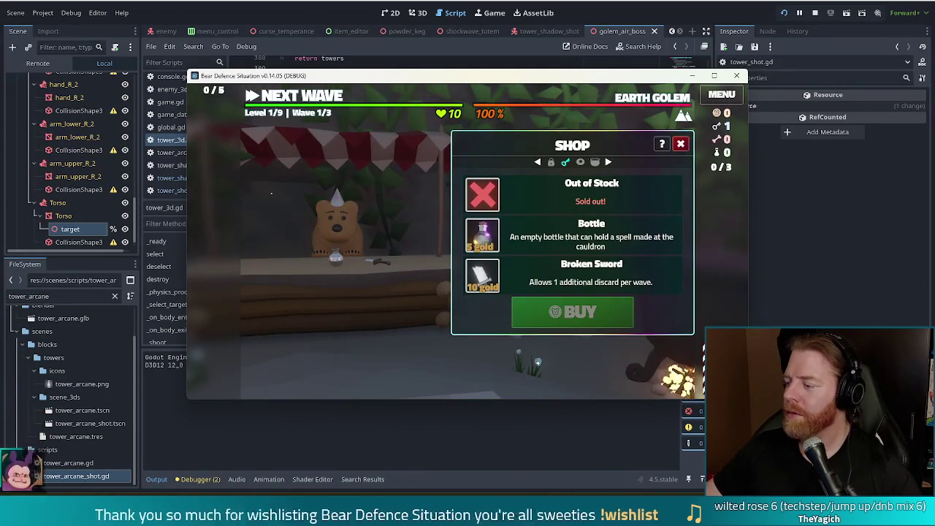
pyautogui.click(680, 144)
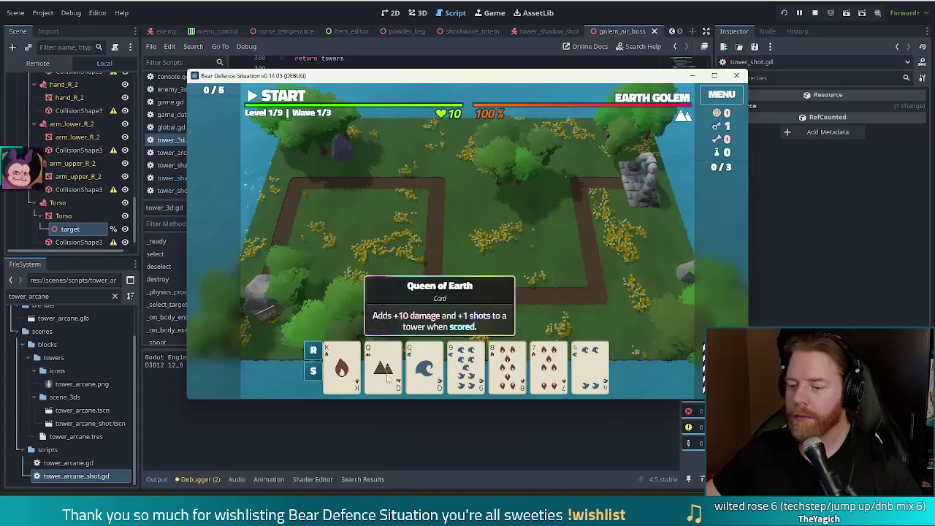
# Step: Select the 9 of Water card to ready a Ballista Tower from a High Card hand
pyautogui.click(471, 374)
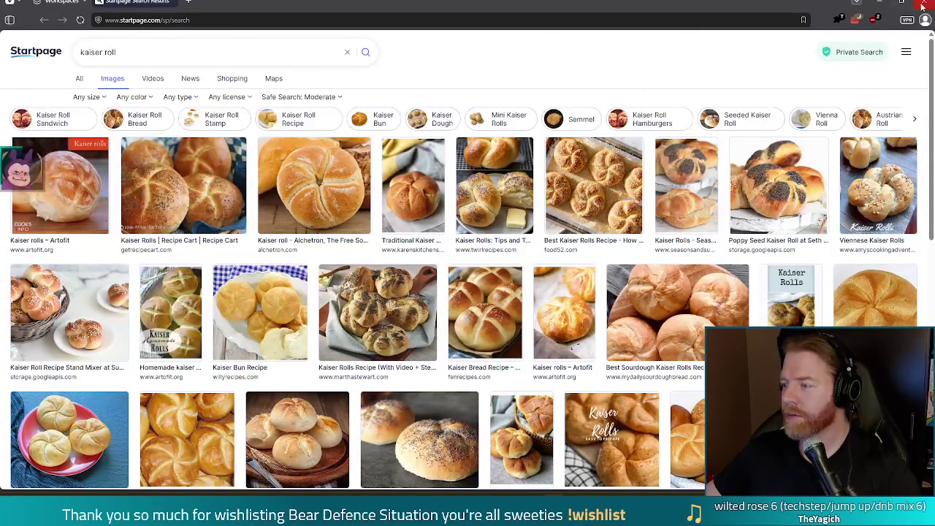
pyautogui.hotkey('alt', 'Tab')
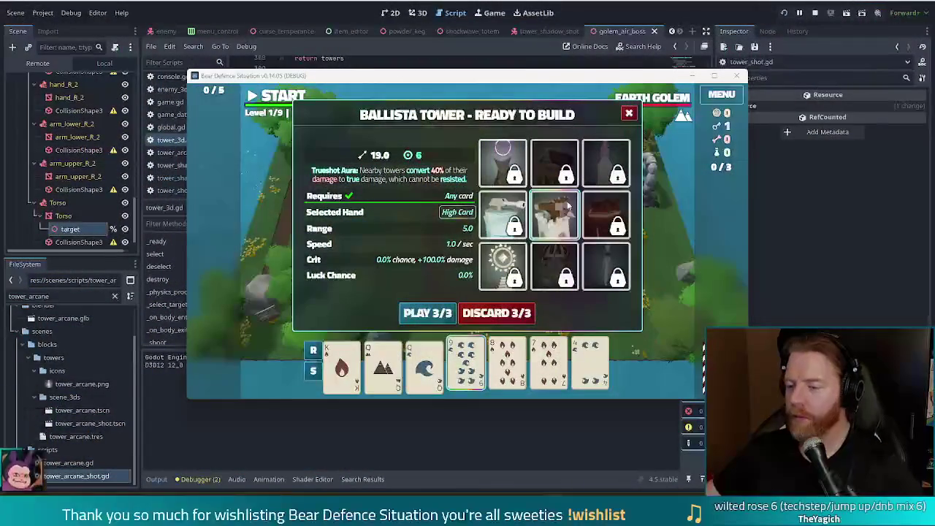
# Step: Unlock the Shadow Tower and build one from Queens and Jacks Two Pair beside the upper-right path
pyautogui.click(515, 178)
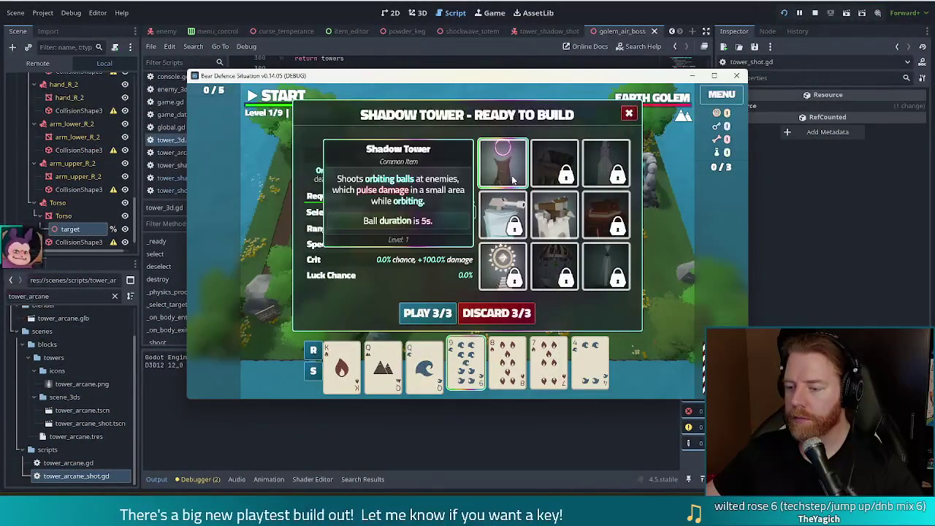
pyautogui.click(513, 314)
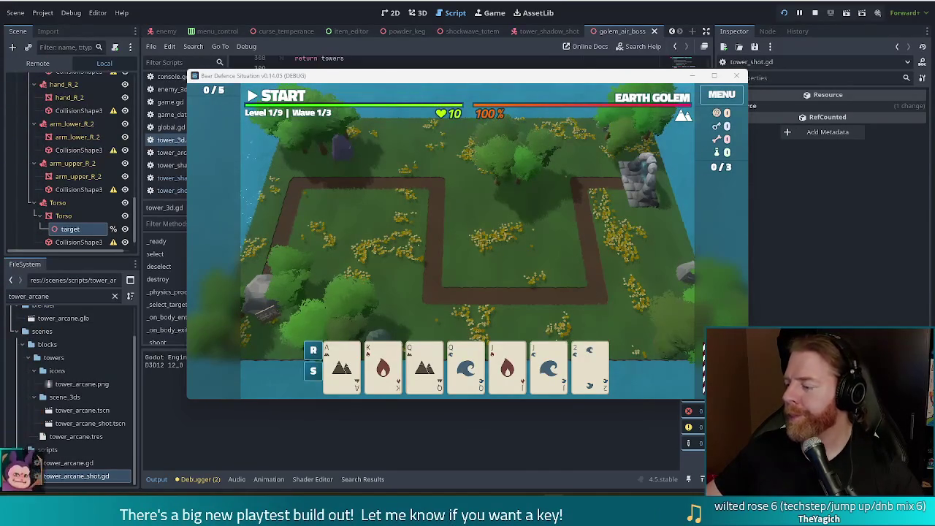
pyautogui.click(460, 358)
pyautogui.click(424, 361)
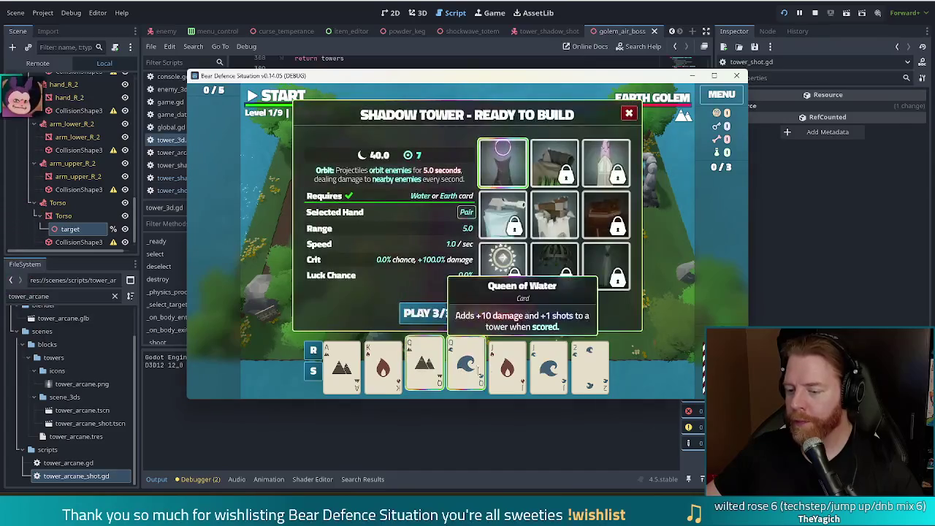
pyautogui.click(561, 369)
pyautogui.click(507, 366)
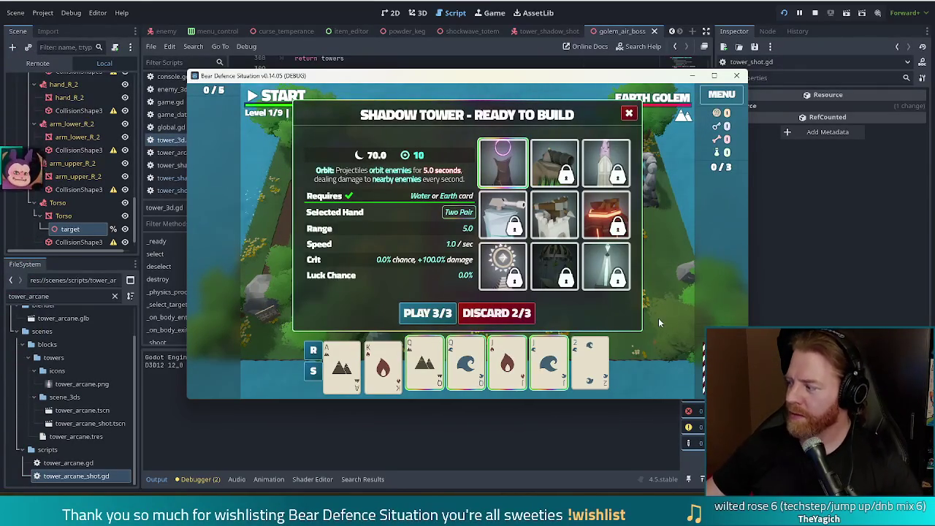
pyautogui.click(424, 314)
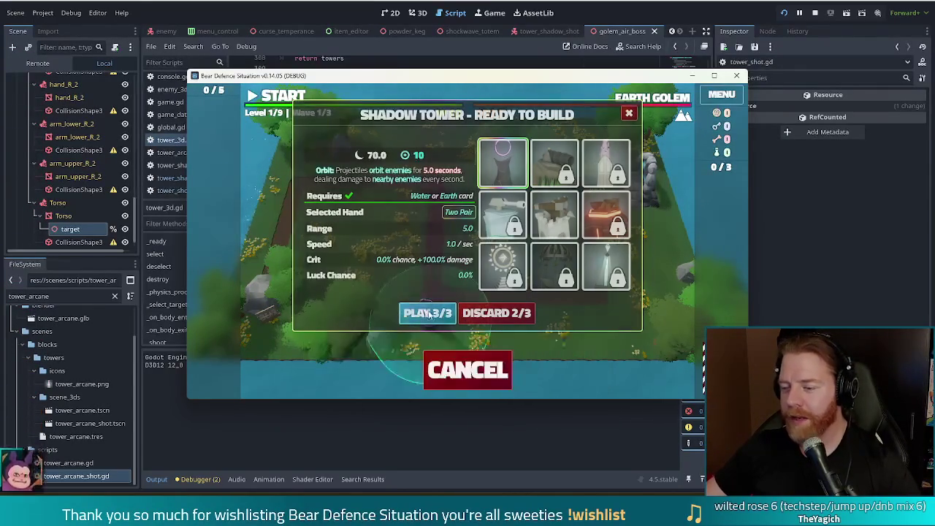
pyautogui.click(558, 192)
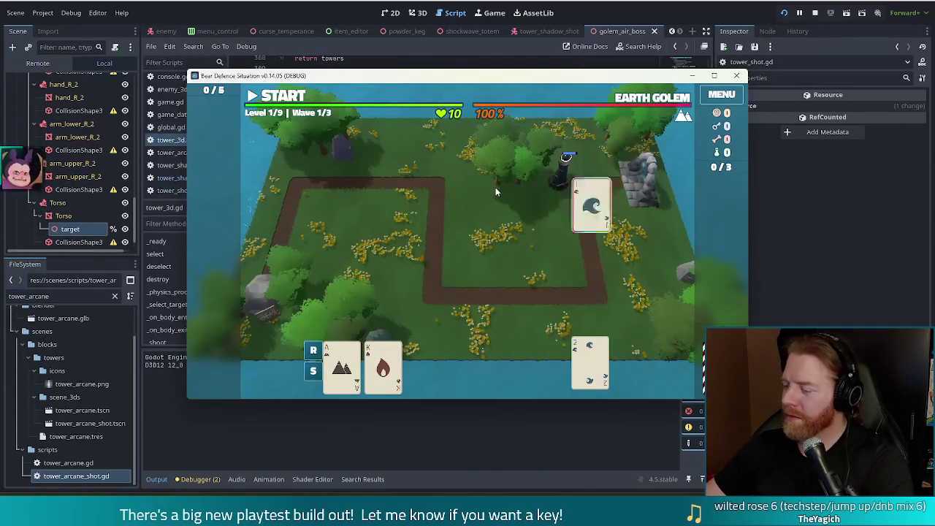
# Step: Build a second Shadow Tower from Aces and 10s Two Pair near the rocks
pyautogui.click(342, 365)
pyautogui.click(383, 365)
pyautogui.click(466, 366)
pyautogui.click(507, 365)
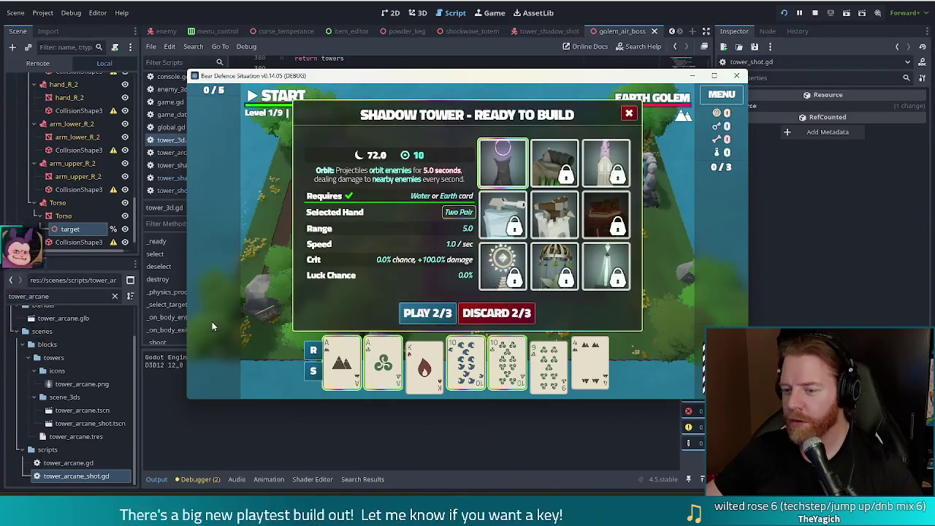
pyautogui.click(428, 312)
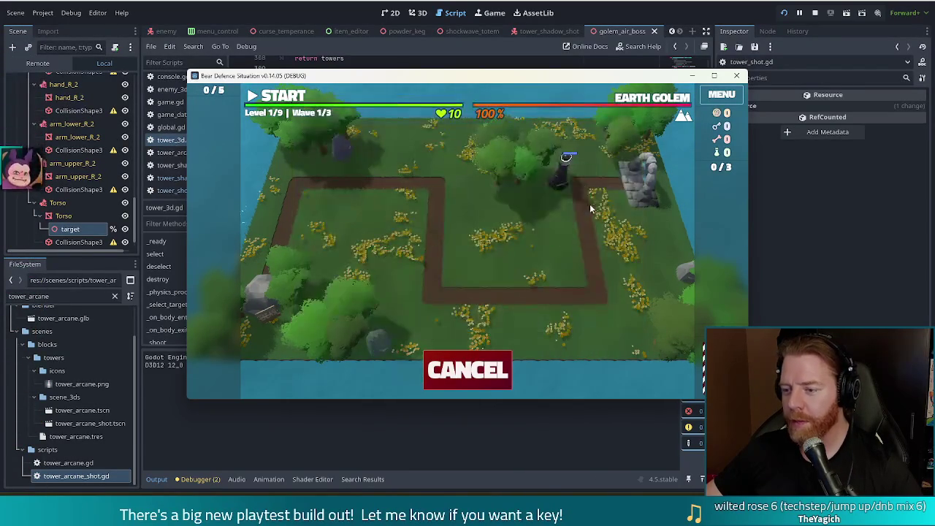
pyautogui.click(610, 191)
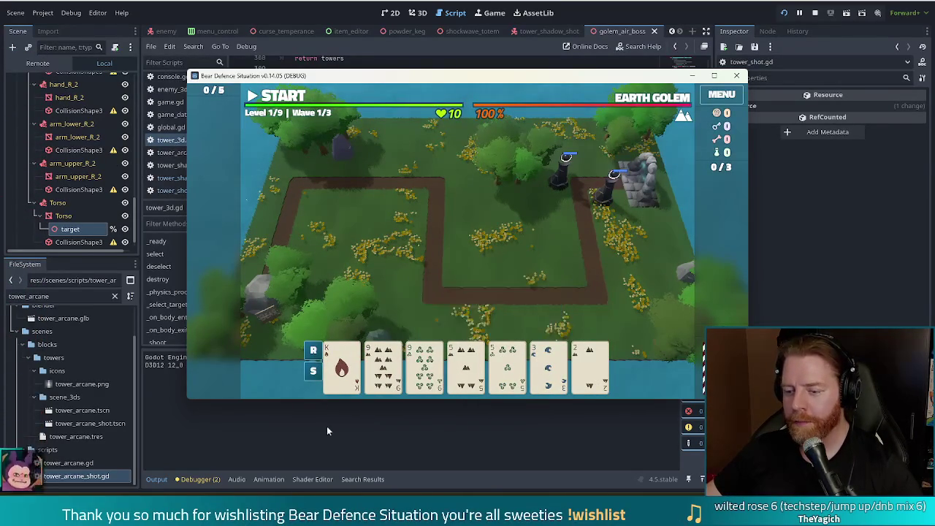
# Step: Build a third Shadow Tower from a Full House of 9s and 5s beside the others
pyautogui.click(547, 365)
pyautogui.click(520, 318)
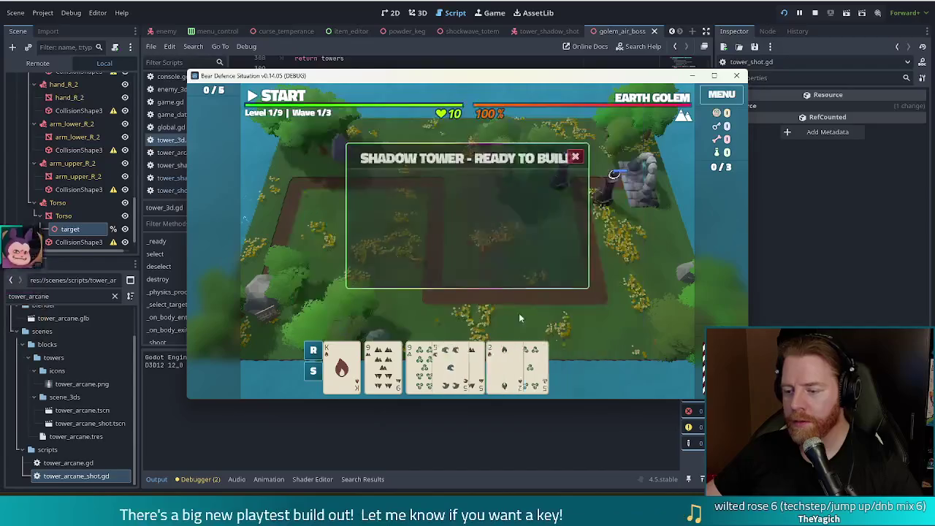
pyautogui.click(425, 361)
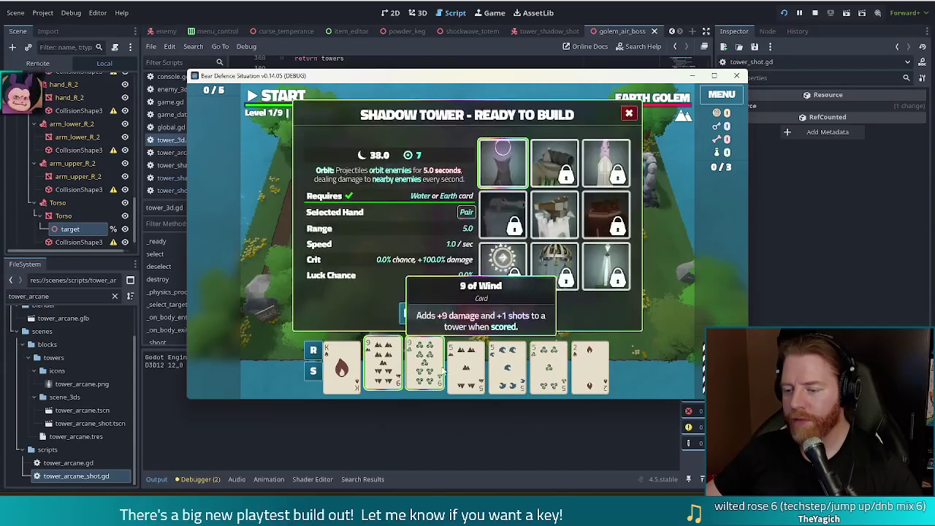
pyautogui.click(520, 376)
pyautogui.click(432, 314)
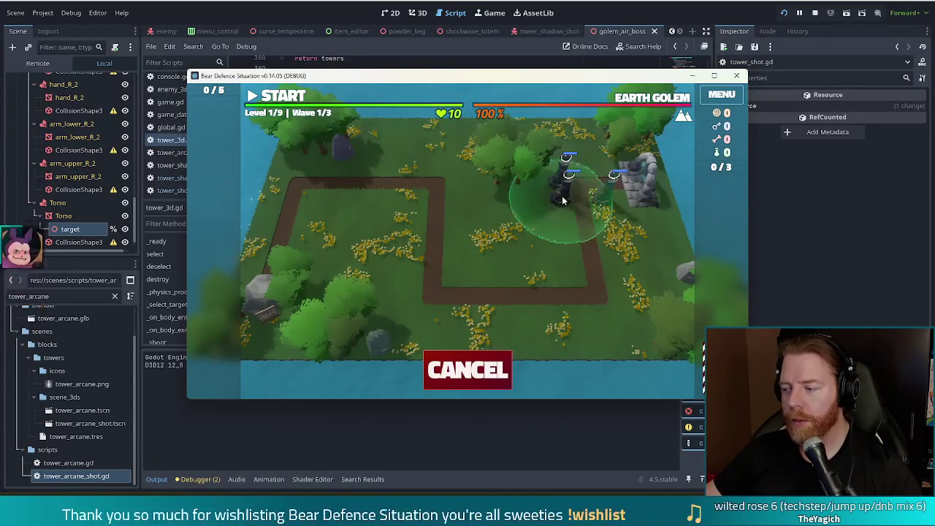
pyautogui.click(564, 194)
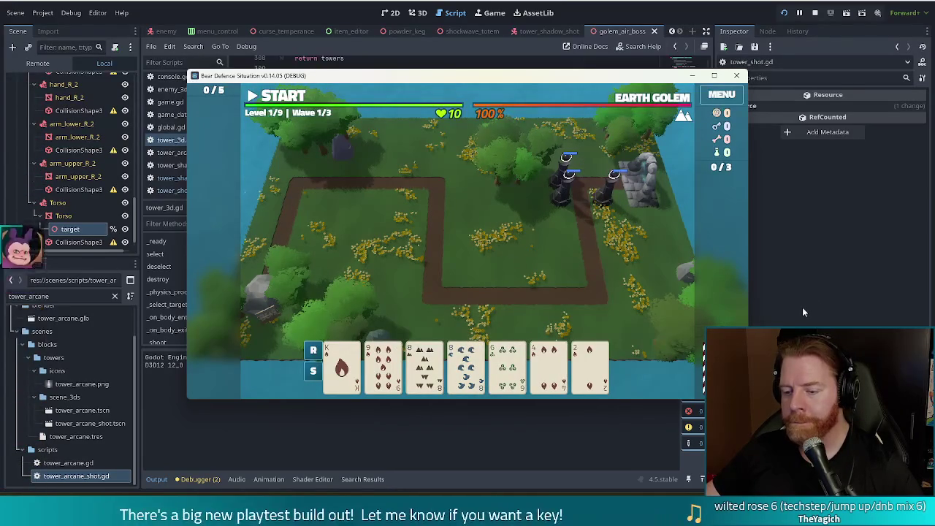
# Step: Discard the 6 card for a fresh draw and start wave 1
pyautogui.click(508, 363)
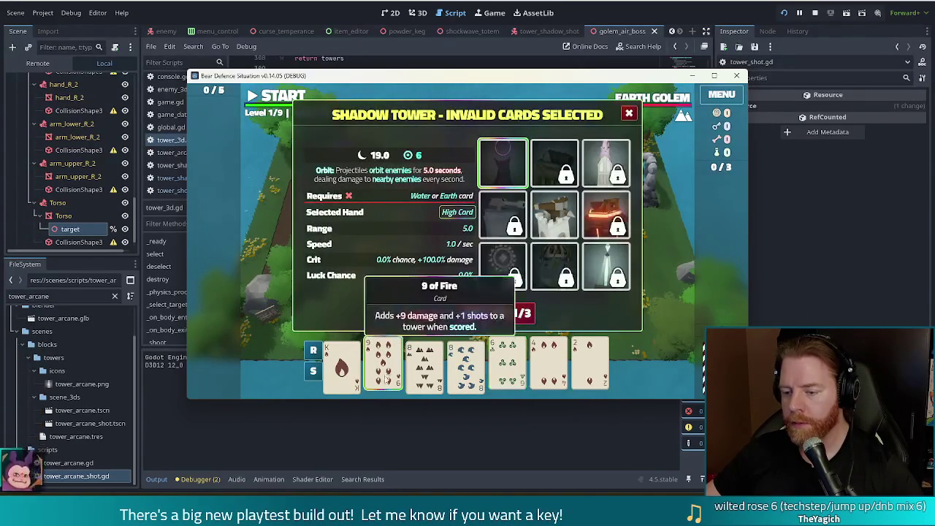
pyautogui.click(497, 314)
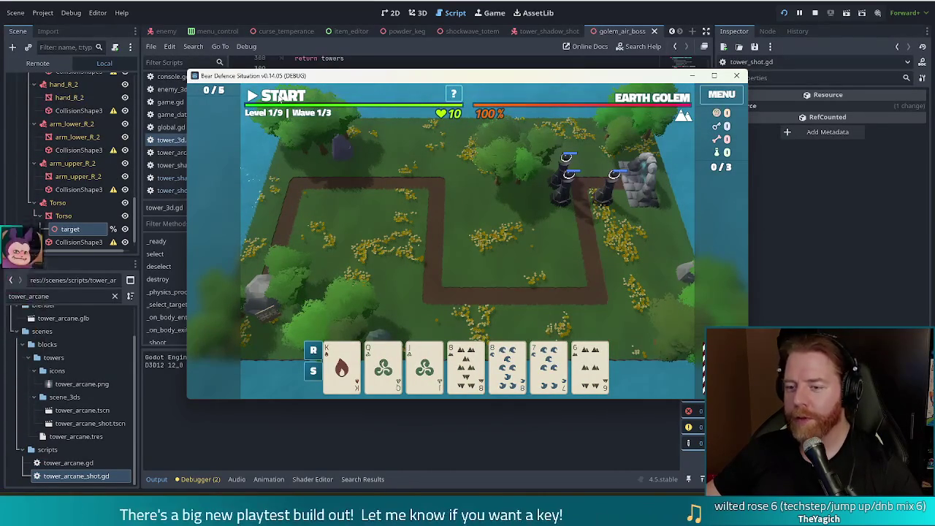
pyautogui.click(281, 100)
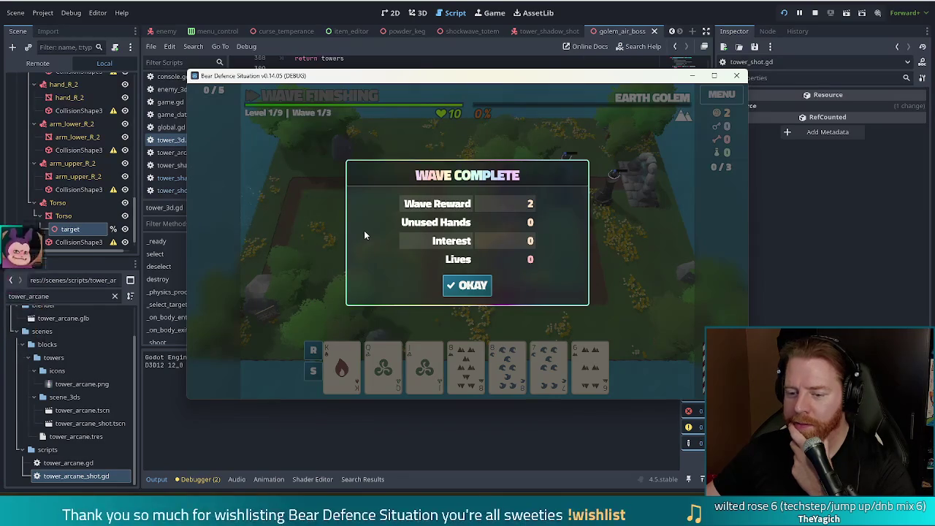
# Step: Dismiss the wave-complete summary and switch back to the Godot editor
pyautogui.click(482, 288)
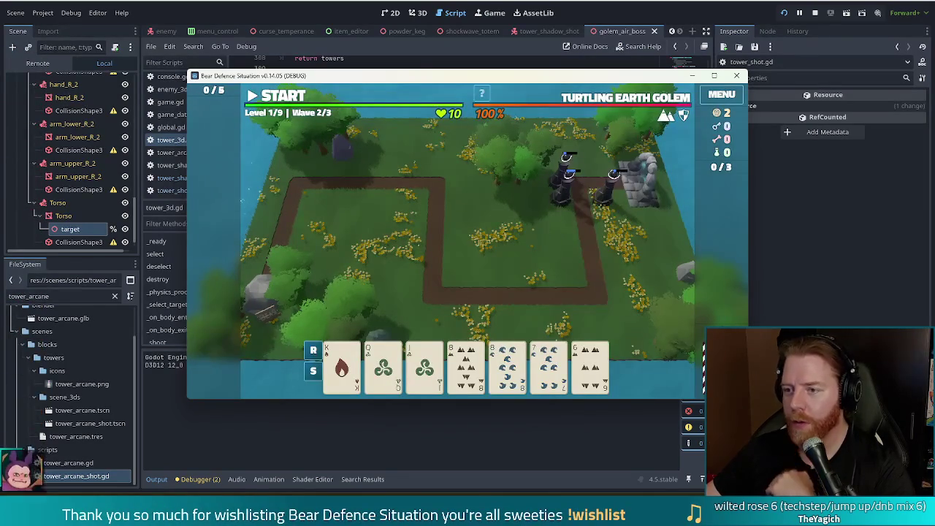
pyautogui.hotkey('alt', 'Tab')
# Step: Review the shot-release code around line 320 in tower_3d.gd, then open tower_shadow_shot.gd
pyautogui.click(355, 214)
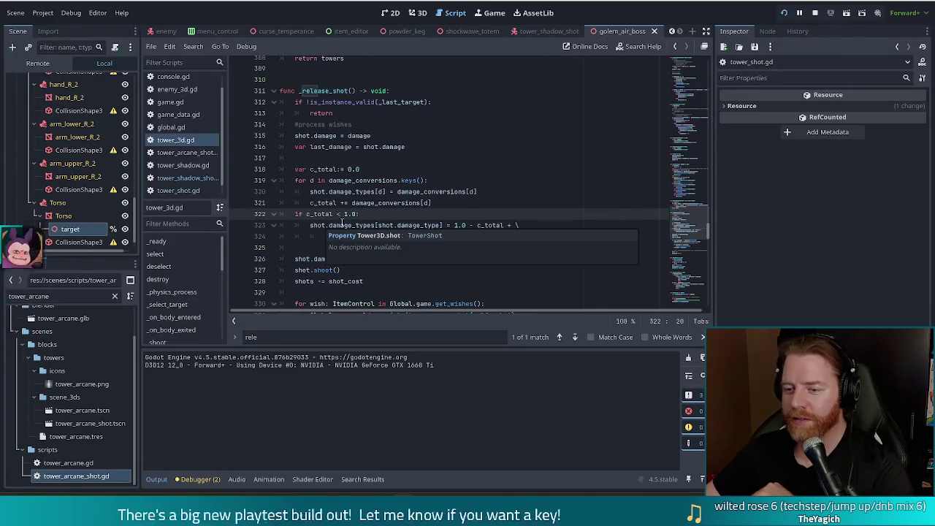
pyautogui.click(369, 192)
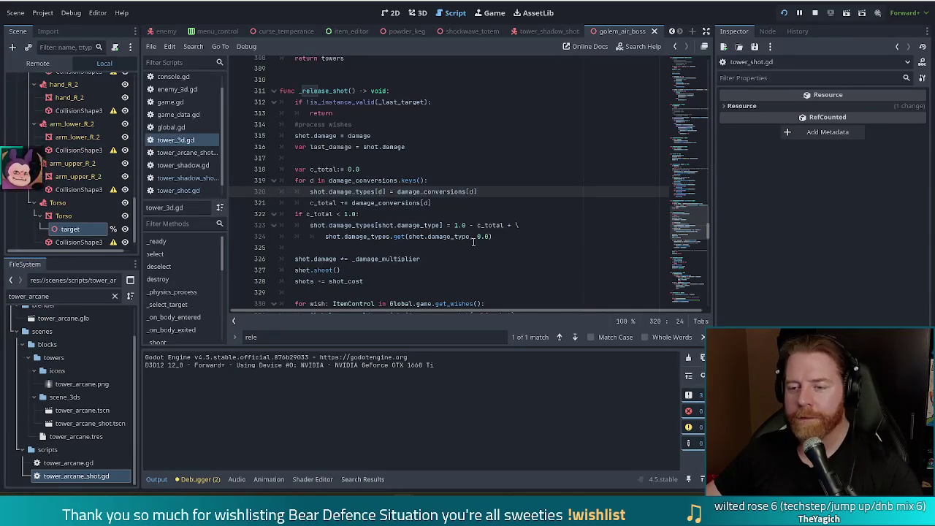
pyautogui.click(182, 177)
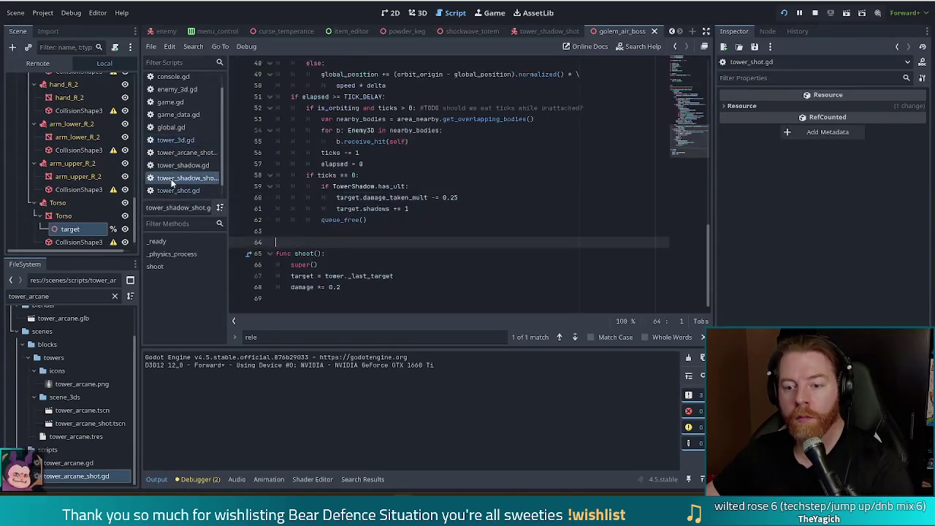
pyautogui.click(170, 188)
pyautogui.click(174, 191)
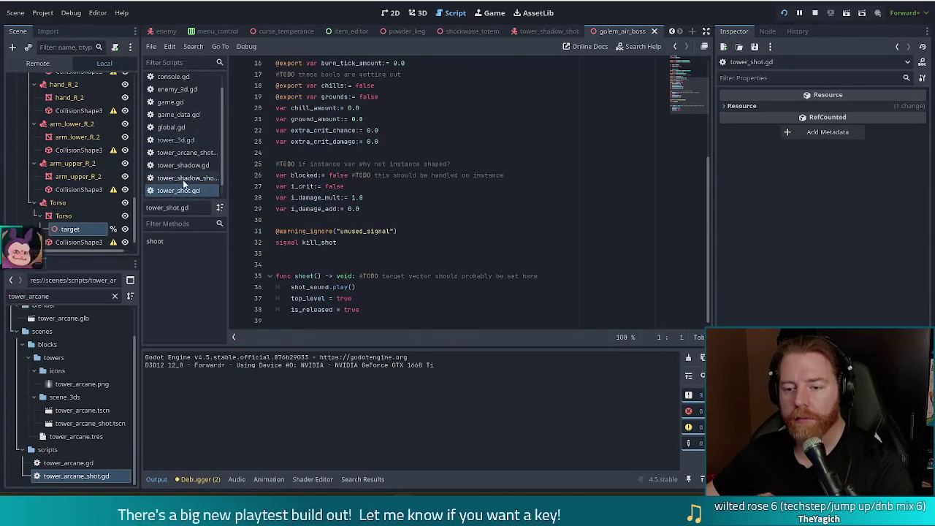
pyautogui.click(182, 177)
pyautogui.click(462, 153)
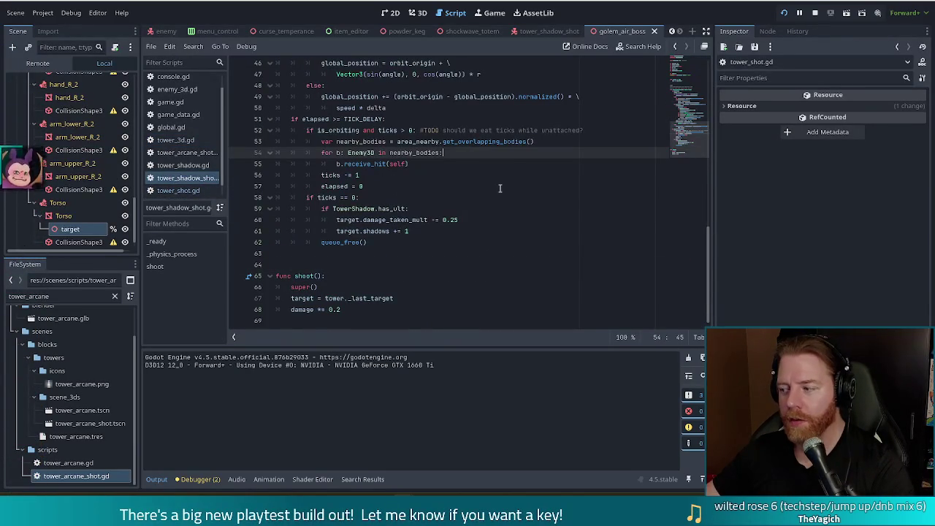
pyautogui.scroll(3, 493, 191)
pyautogui.scroll(6, 481, 202)
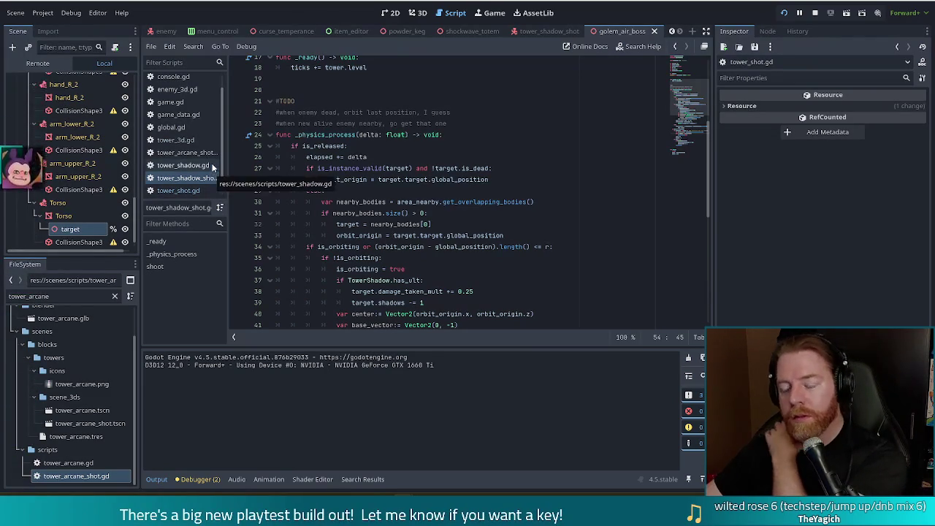
pyautogui.click(387, 157)
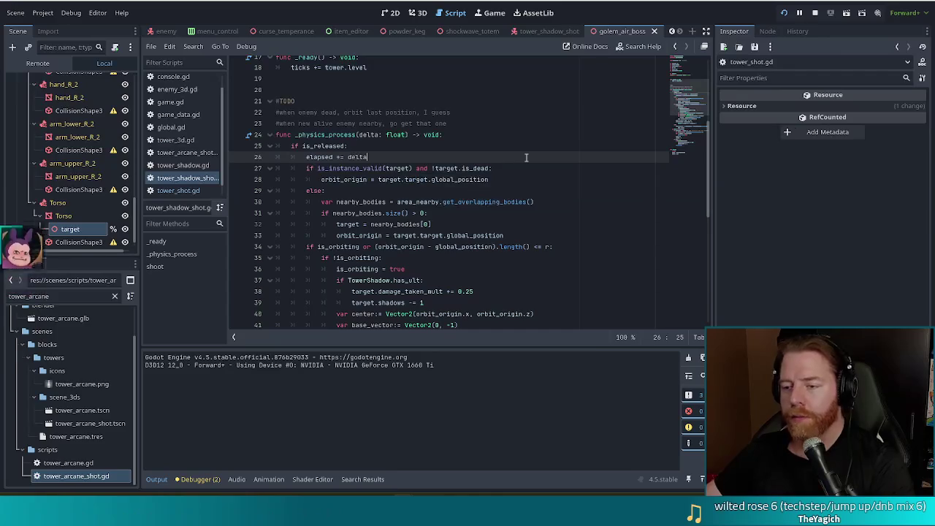
pyautogui.click(434, 168)
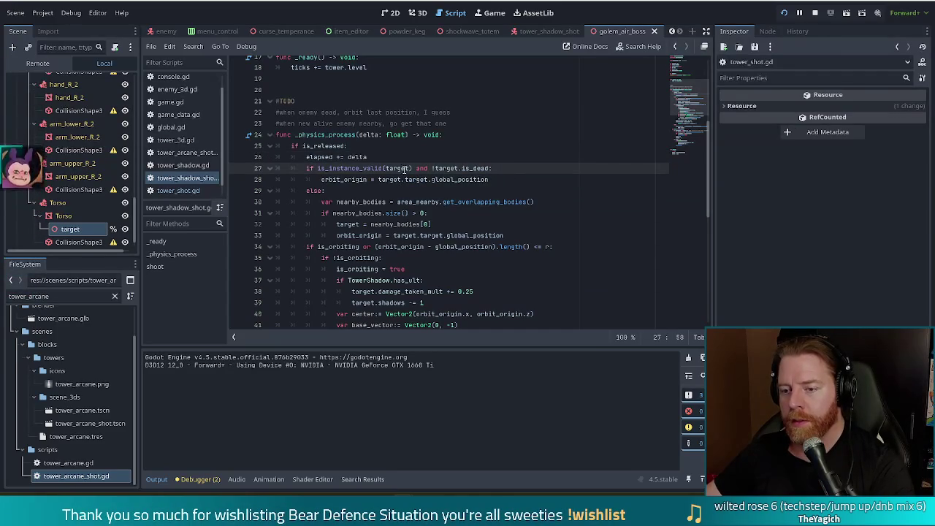
pyautogui.tripleClick(355, 171)
pyautogui.click(407, 179)
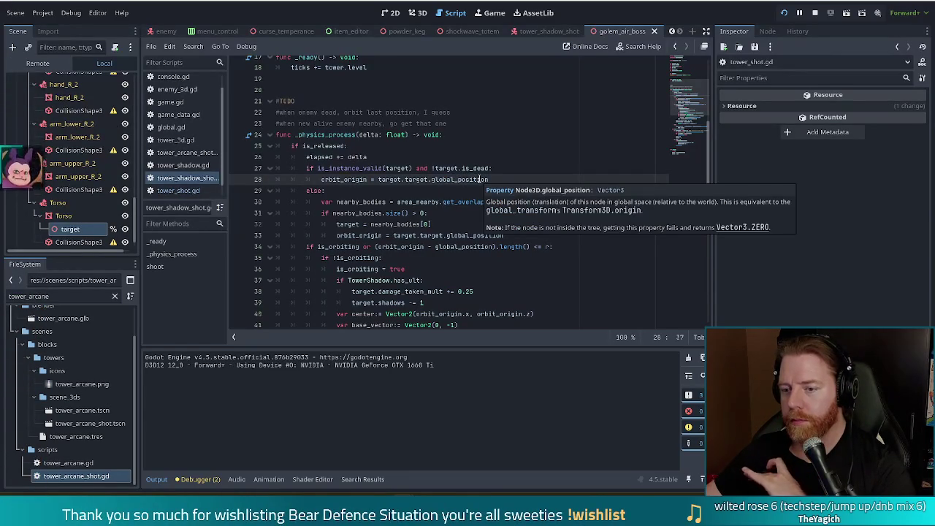
pyautogui.moveTo(475, 180)
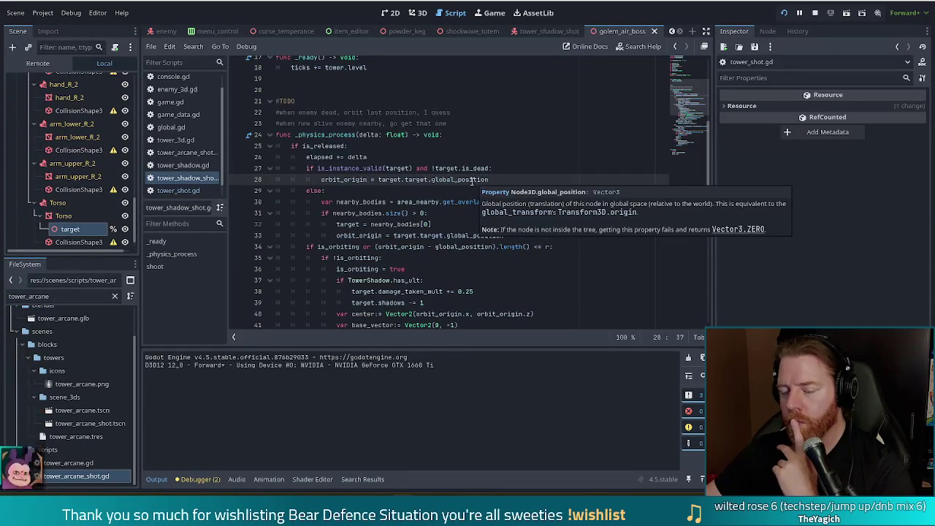
pyautogui.click(355, 168)
pyautogui.moveTo(389, 168)
pyautogui.mouseDown()
pyautogui.moveTo(453, 171)
pyautogui.moveTo(455, 179)
pyautogui.mouseUp()
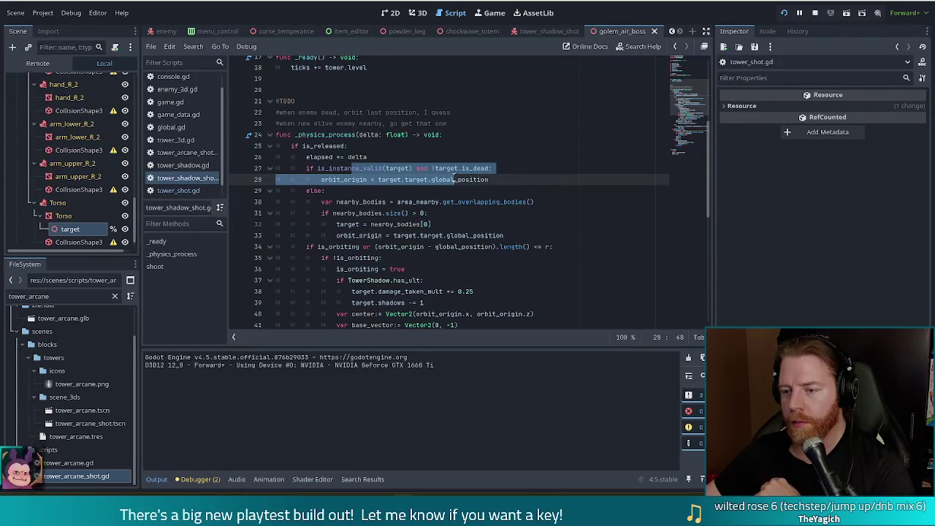
pyautogui.moveTo(459, 177)
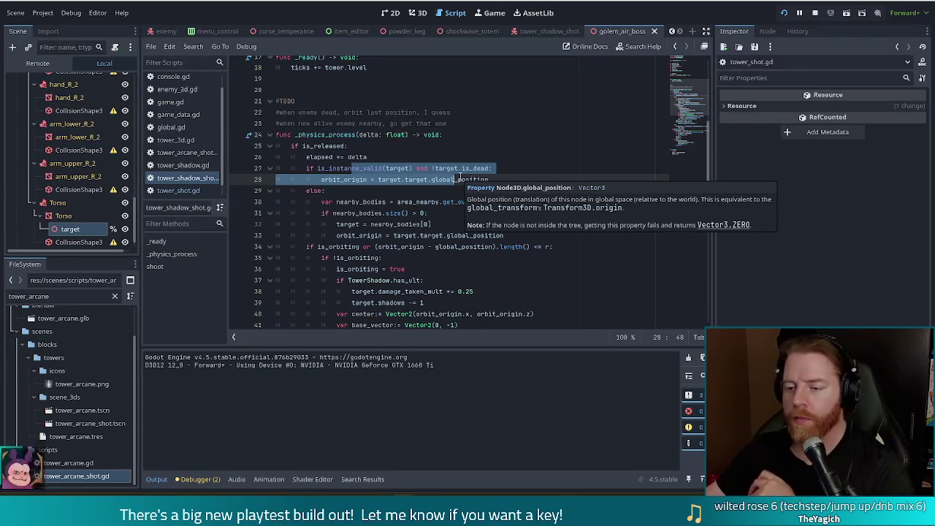
pyautogui.click(455, 179)
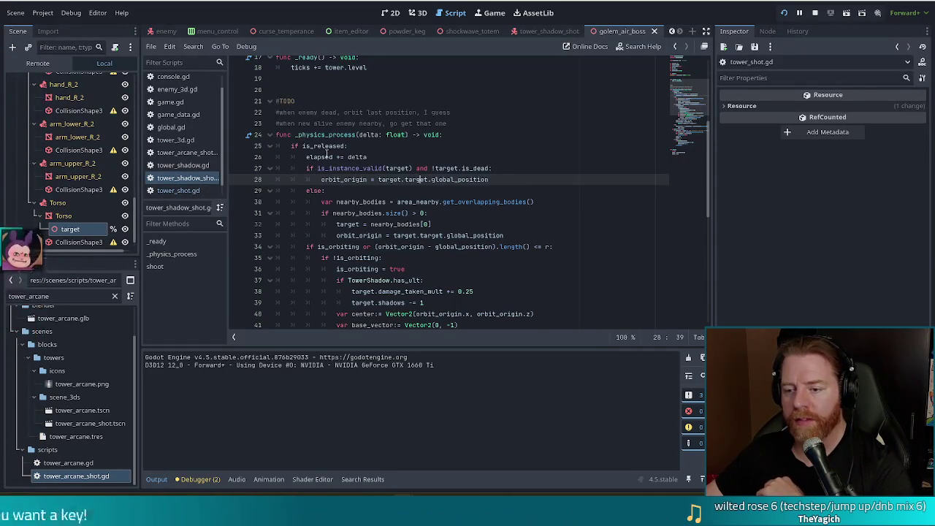
pyautogui.moveTo(344, 168); pyautogui.dragTo(438, 168)
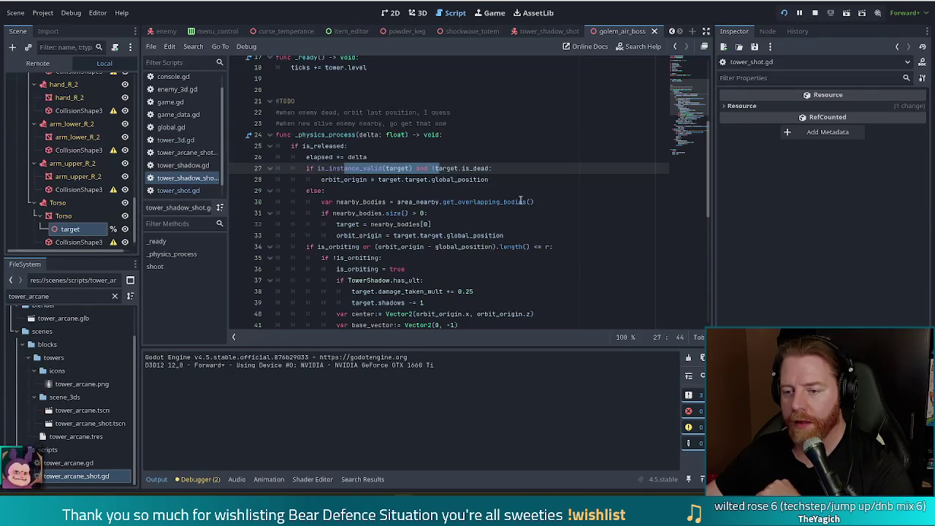
pyautogui.click(175, 143)
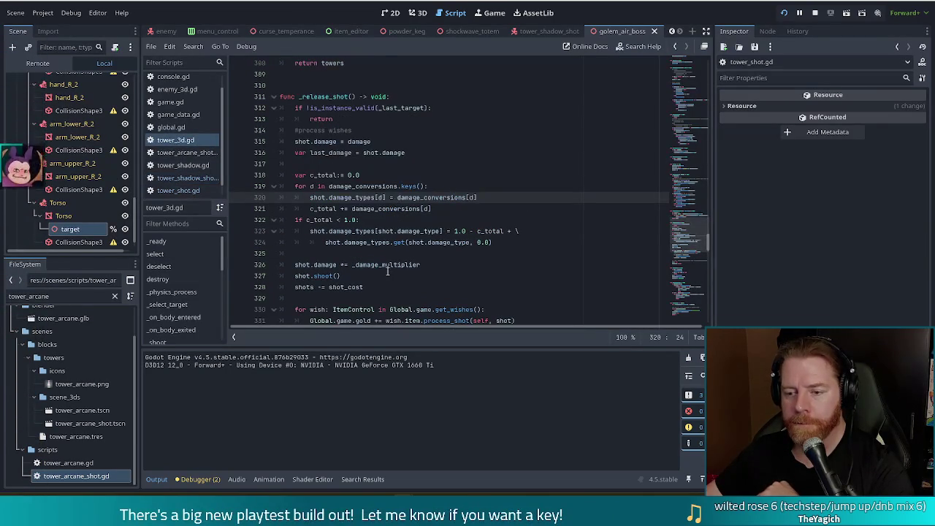
# Step: Highlight the is_instance_valid(_last_target) check on line 312 of _release_shot, then clear the selection
pyautogui.moveTo(314, 108); pyautogui.dragTo(429, 108)
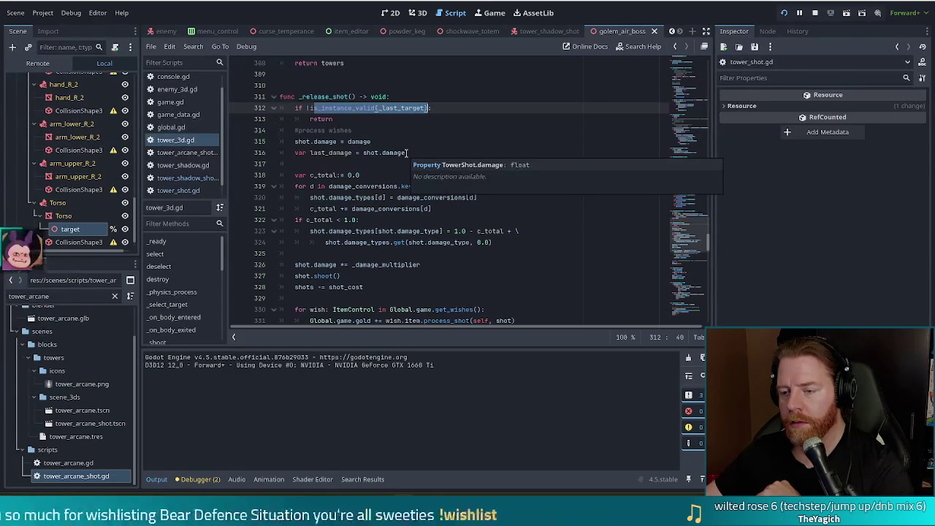
pyautogui.press('Escape')
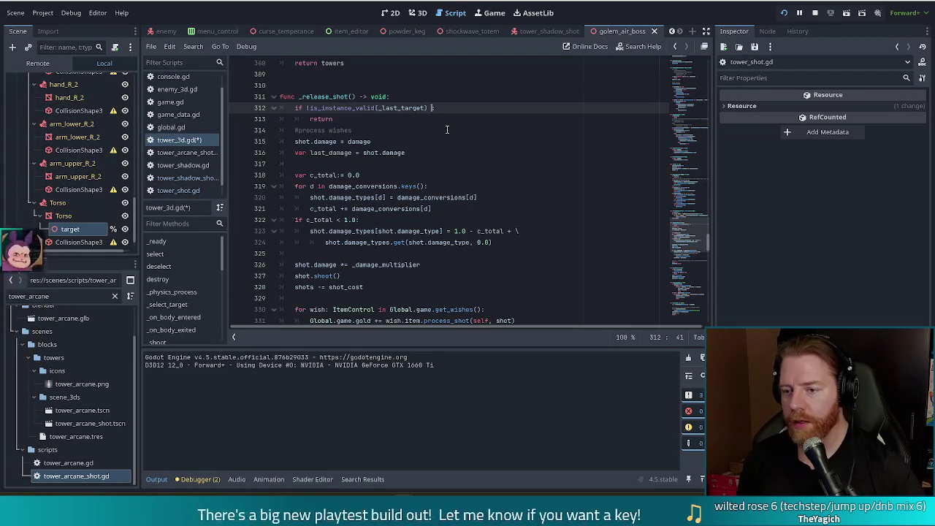
# Step: Extend line 312 with 'or (_last_target is Enemy3D and _last_target.is_dead)' and save tower_3d.gd
pyautogui.write('or _')
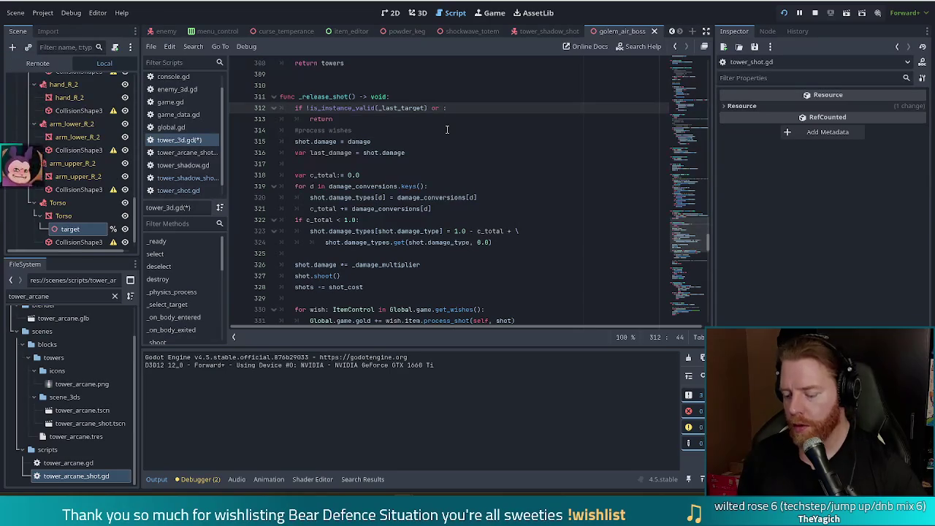
pyautogui.write('last')
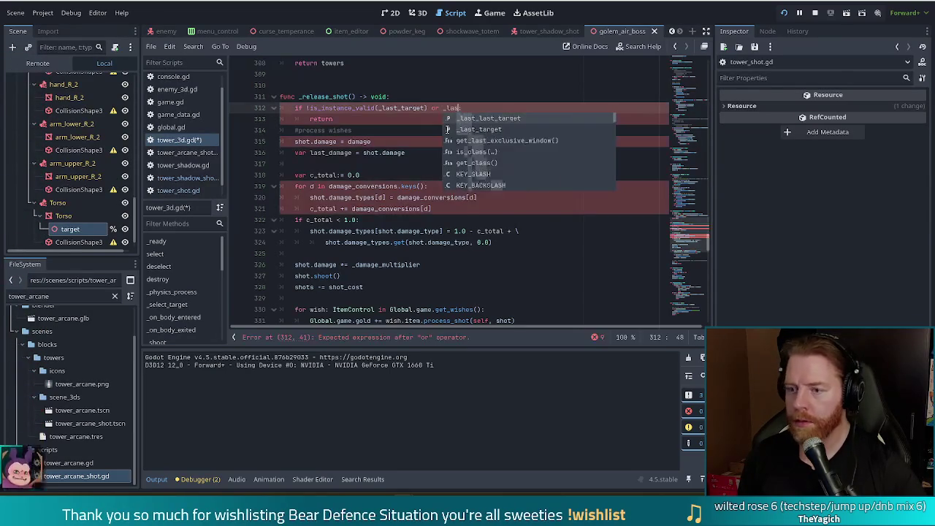
pyautogui.press('Return')
pyautogui.write('is_')
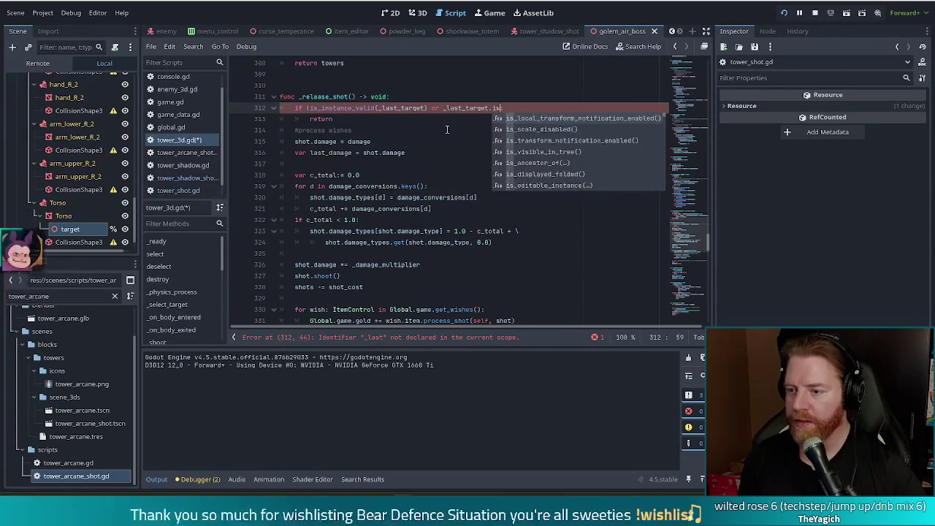
pyautogui.write('dead:')
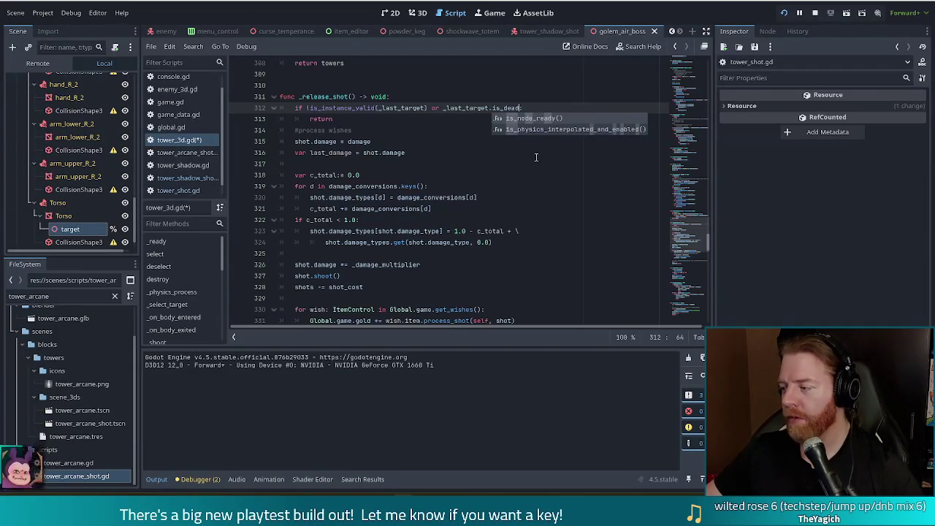
pyautogui.click(442, 110)
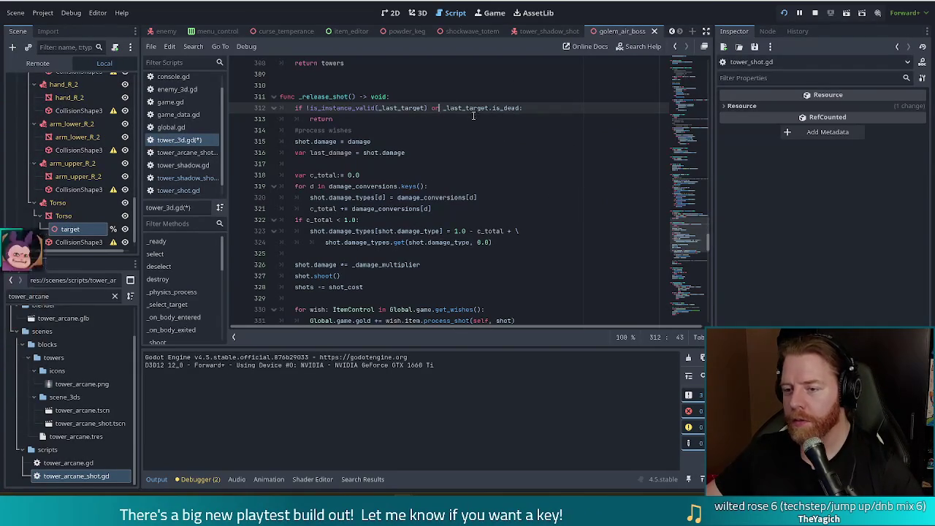
pyautogui.click(443, 109)
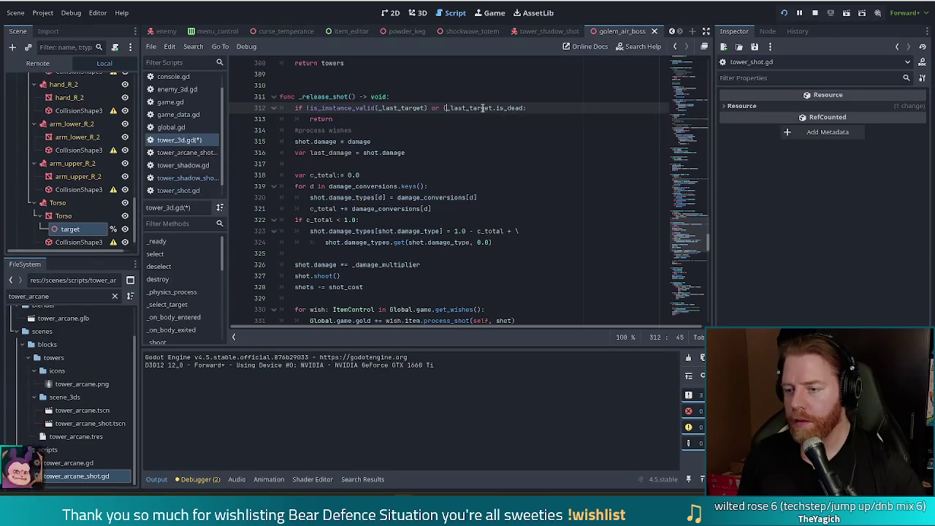
pyautogui.write('(')
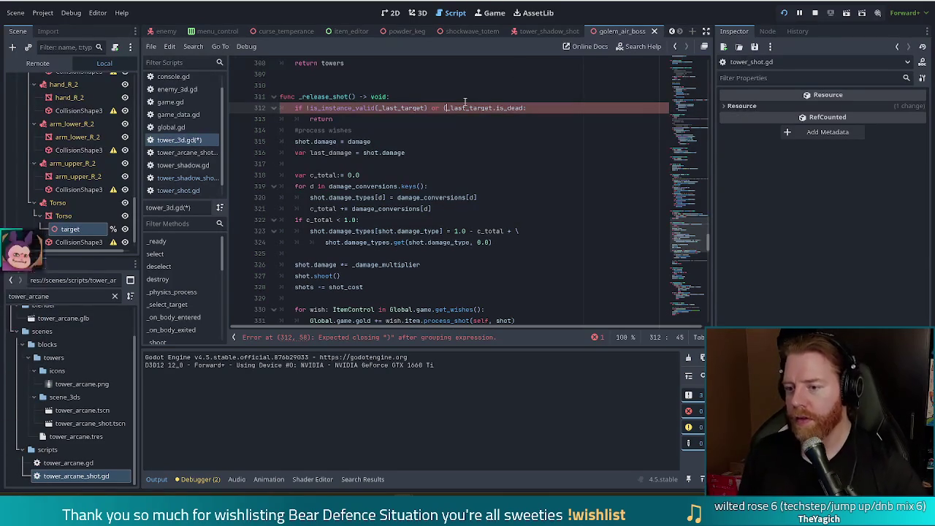
pyautogui.write('_last_t')
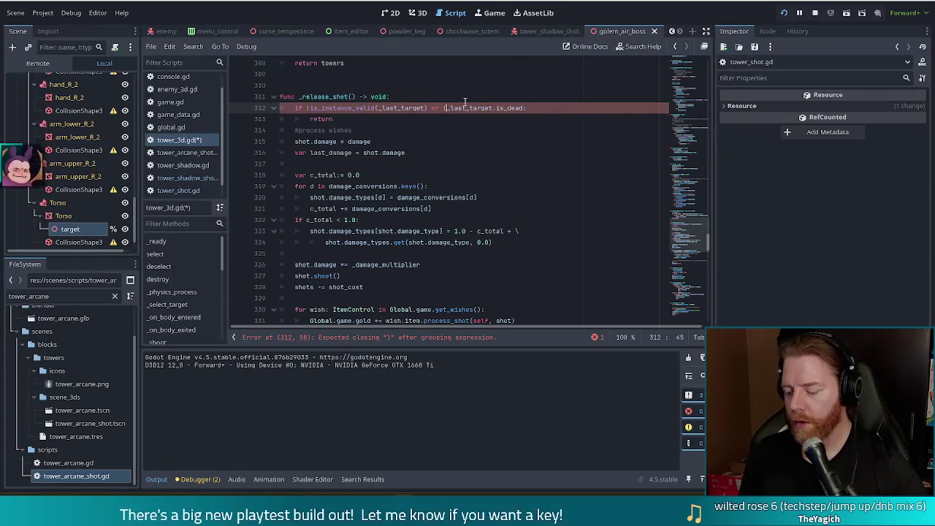
pyautogui.write('arget ')
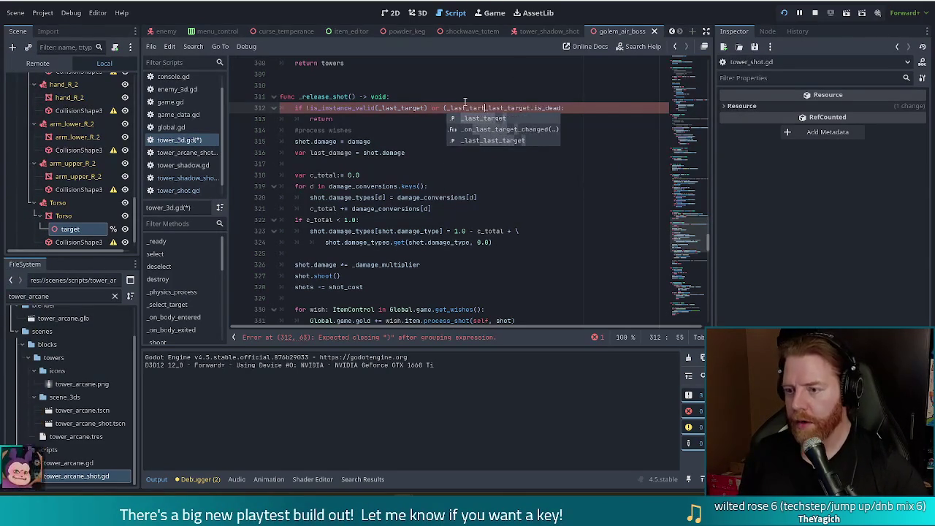
pyautogui.write('is Enemy')
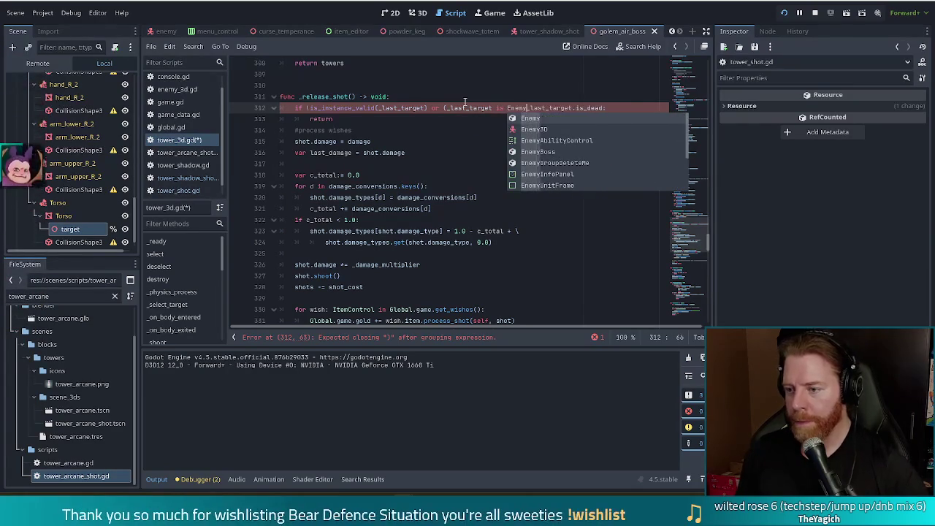
pyautogui.write('3D and')
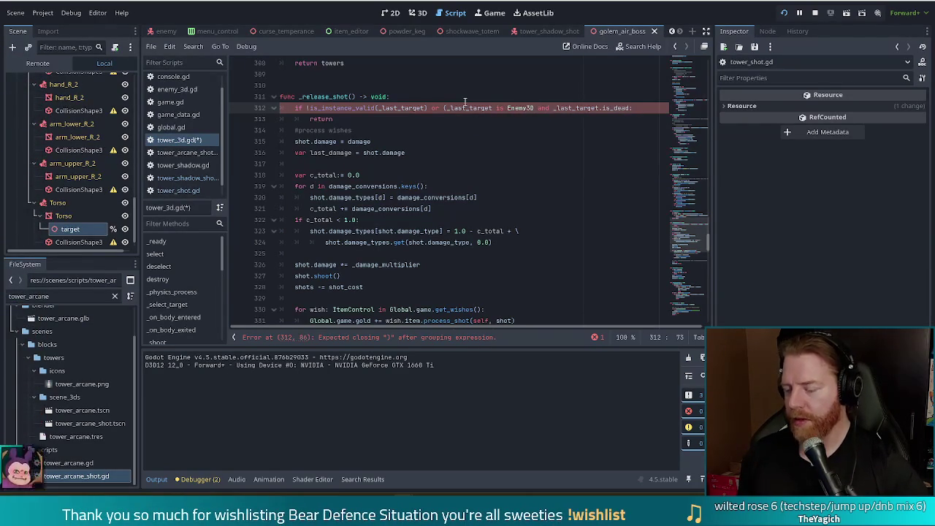
pyautogui.hotkey('shift', 'End')
pyautogui.hotkey('ctrl', 'x')
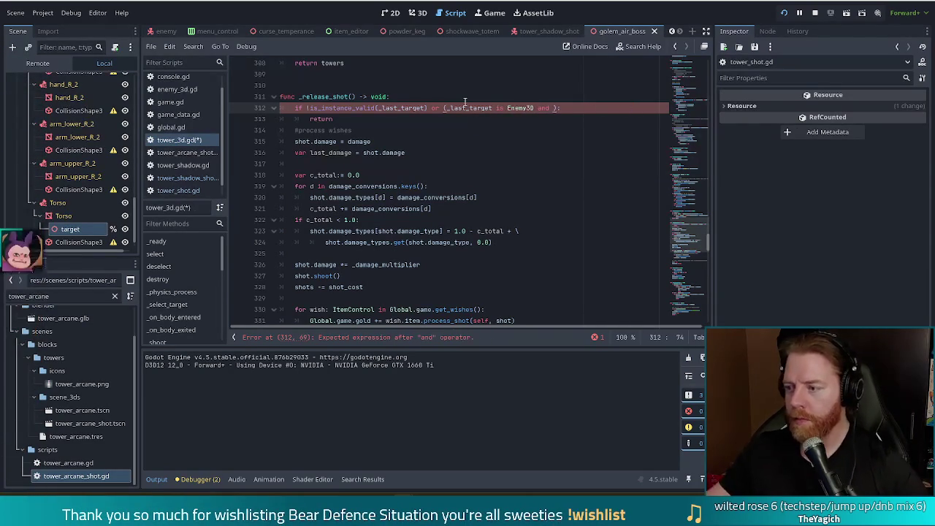
pyautogui.hotkey('ctrl', 'v')
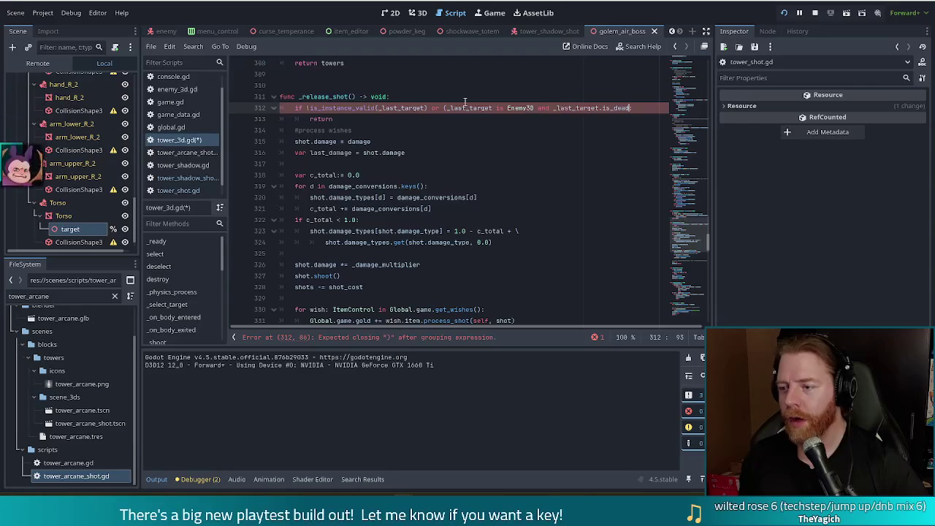
pyautogui.hotkey('ctrl', 's')
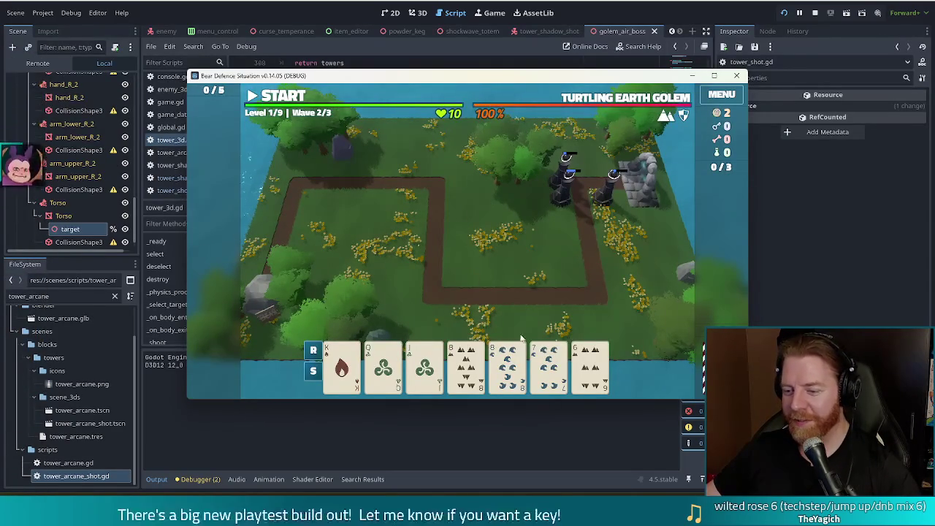
# Step: Discard two cards, then build a King of Earth/Fire pair shadow tower inside the path loop
pyautogui.click(582, 369)
pyautogui.click(549, 365)
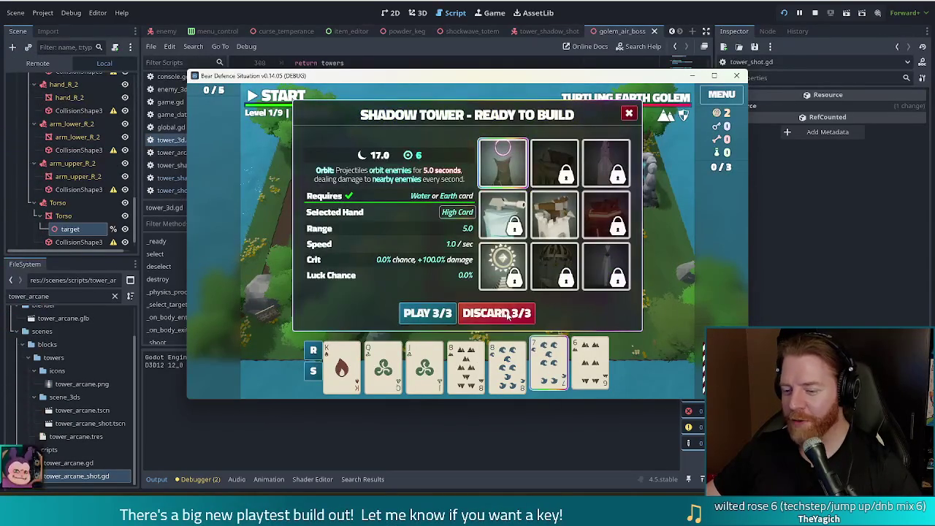
pyautogui.click(522, 307)
pyautogui.click(343, 366)
pyautogui.click(383, 365)
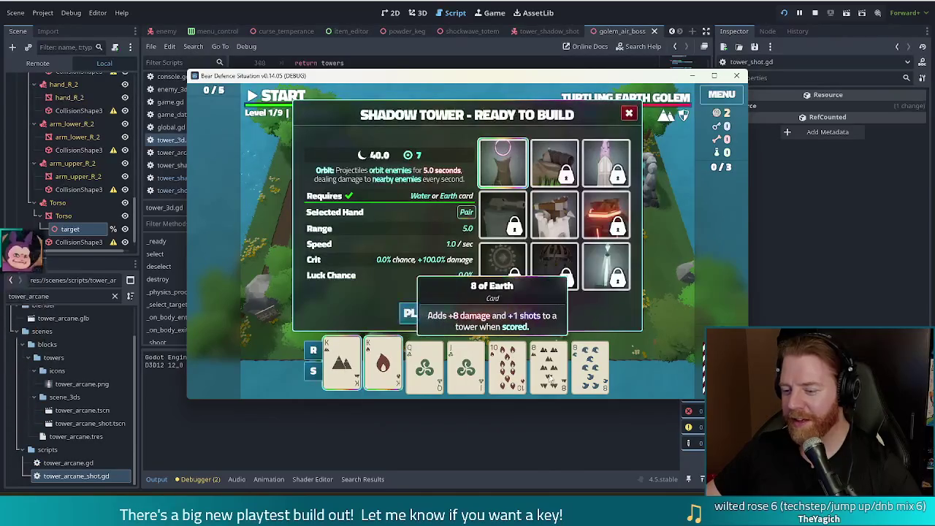
pyautogui.click(427, 313)
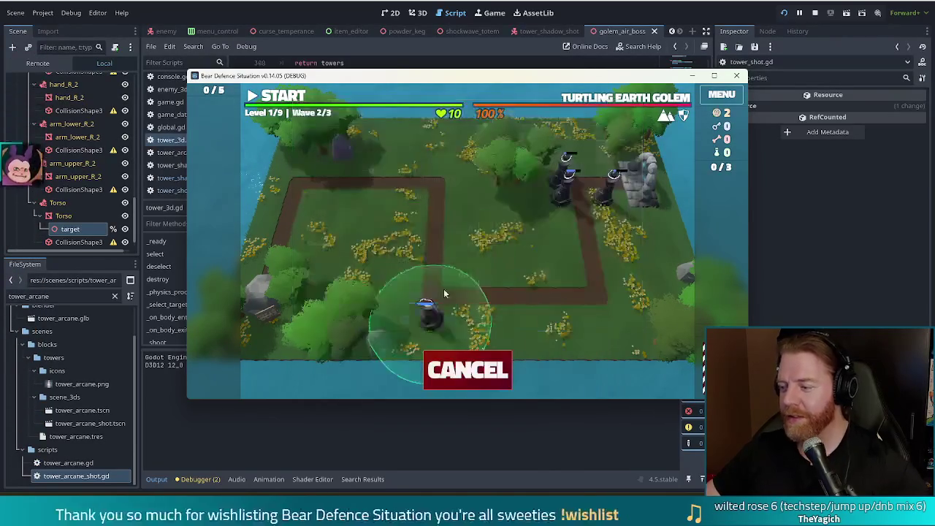
pyautogui.click(412, 234)
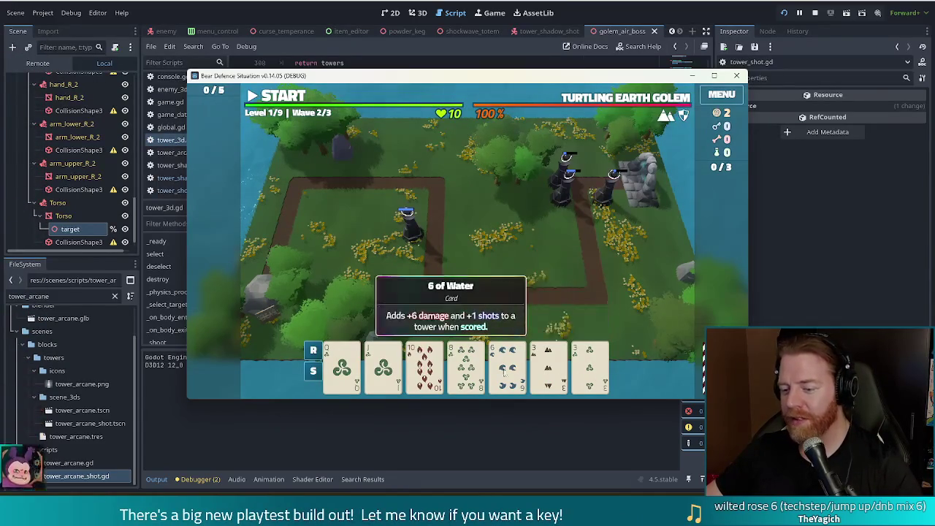
# Step: Discard the 8 and 6 of Water, then the 3 of Leaf and 3 of Wind
pyautogui.click(467, 363)
pyautogui.click(506, 363)
pyautogui.click(496, 308)
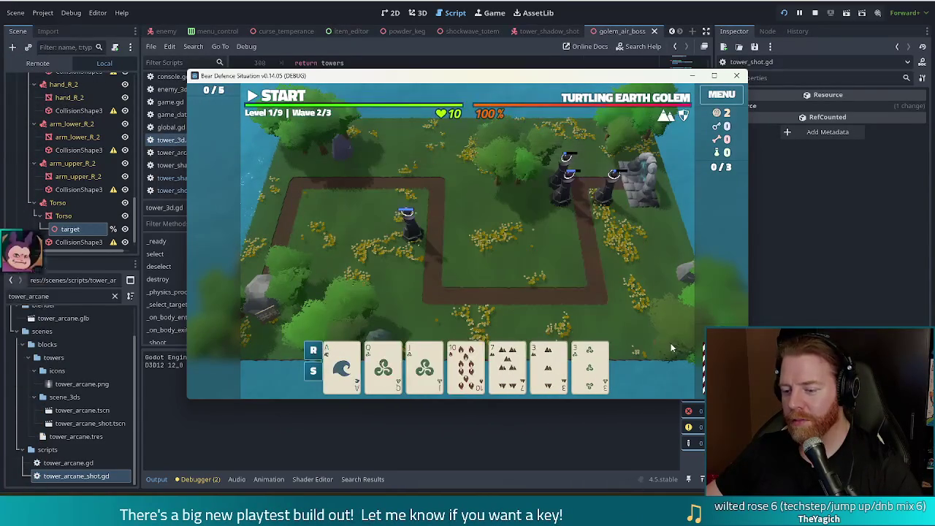
pyautogui.click(590, 362)
pyautogui.click(553, 344)
pyautogui.click(497, 312)
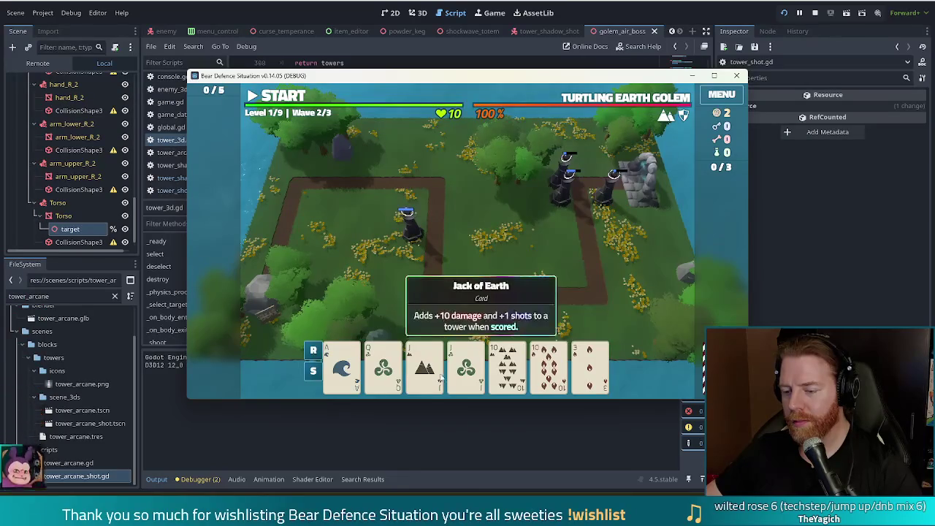
# Step: Build a two-pair shadow tower from the Jacks and Tens beside the first tower
pyautogui.click(424, 364)
pyautogui.click(466, 363)
pyautogui.click(508, 363)
pyautogui.click(548, 363)
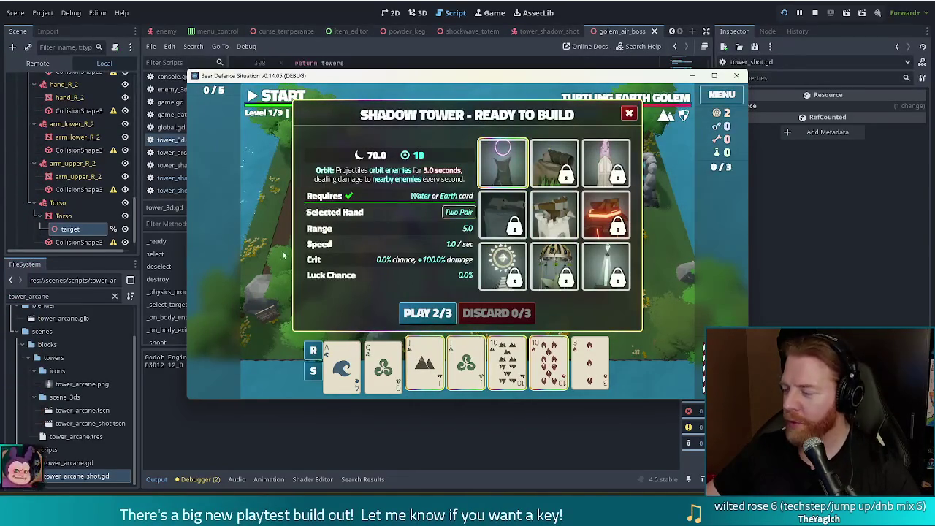
pyautogui.click(428, 313)
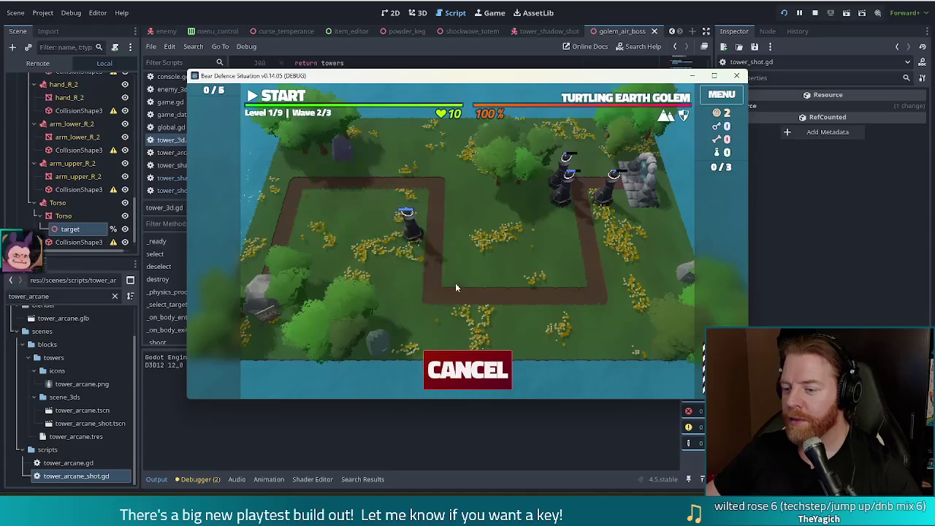
pyautogui.click(455, 232)
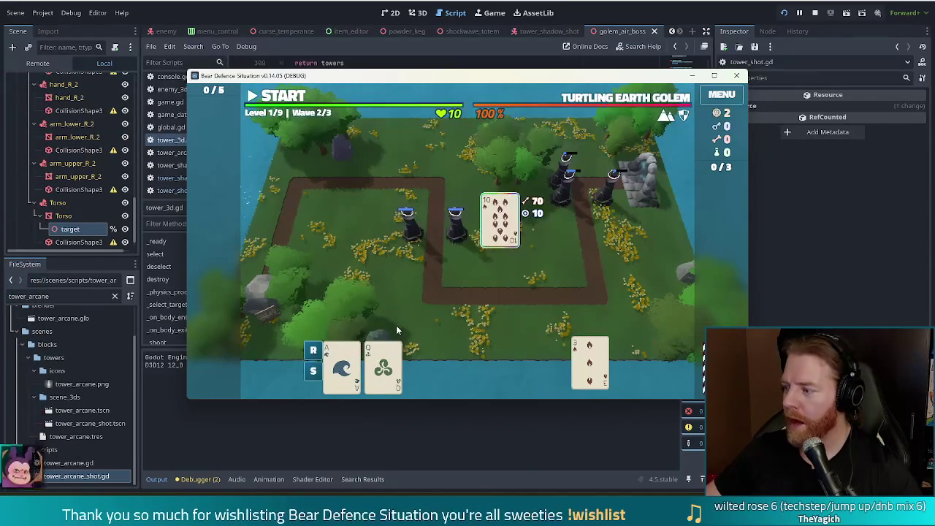
# Step: Play a King pair to stack an extra block on the existing tower, then start wave 2
pyautogui.moveTo(395, 349)
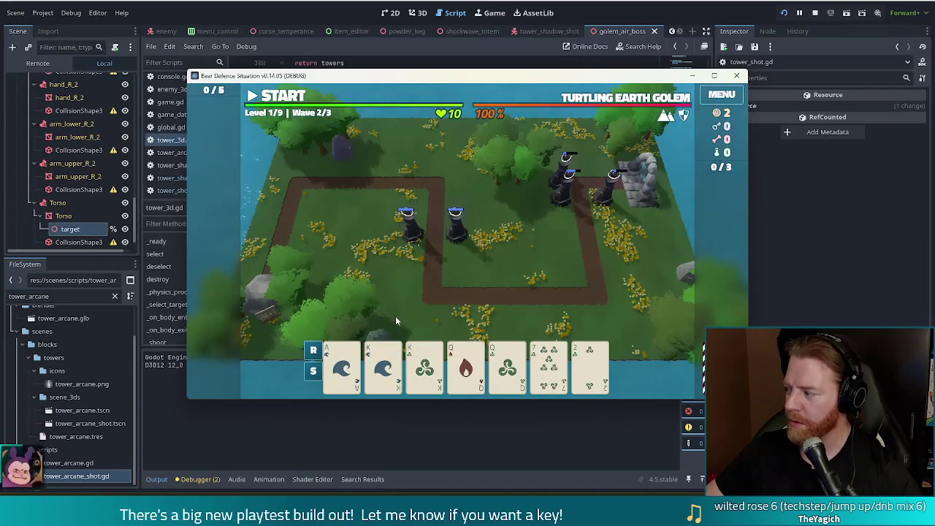
pyautogui.click(390, 372)
pyautogui.click(426, 369)
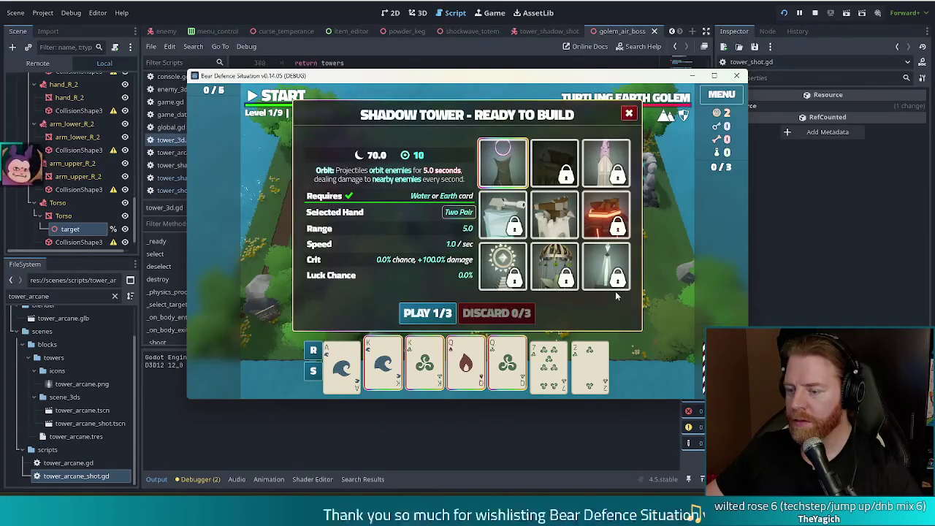
pyautogui.click(431, 313)
pyautogui.click(417, 226)
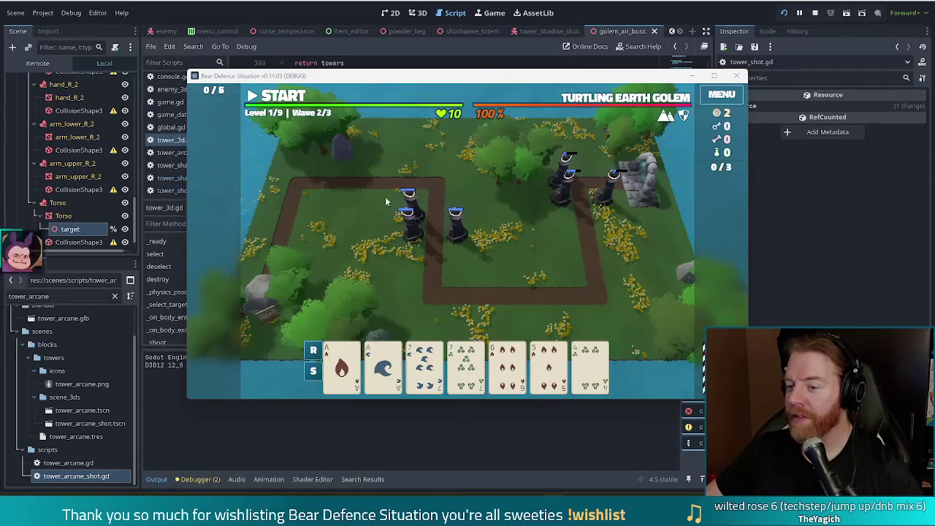
pyautogui.press('space')
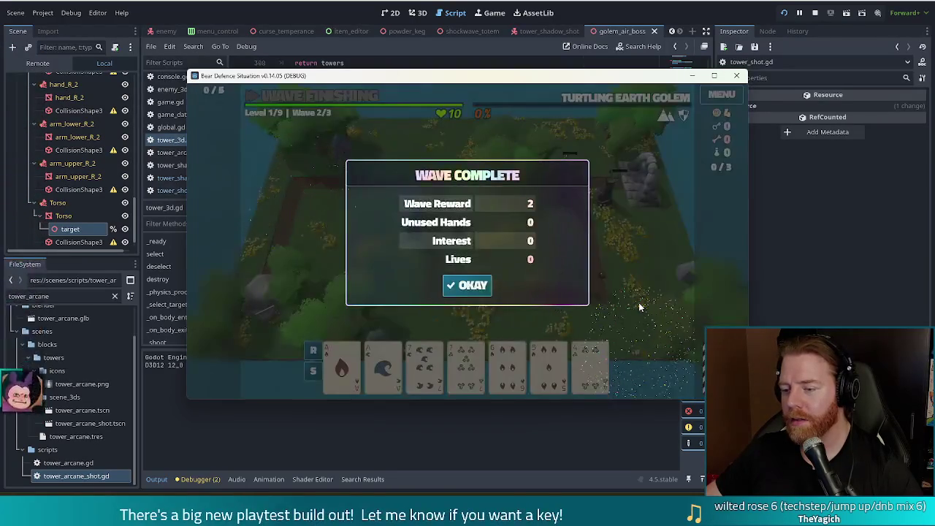
# Step: Let wave 2 finish and dismiss the Wave Complete summary
pyautogui.click(467, 292)
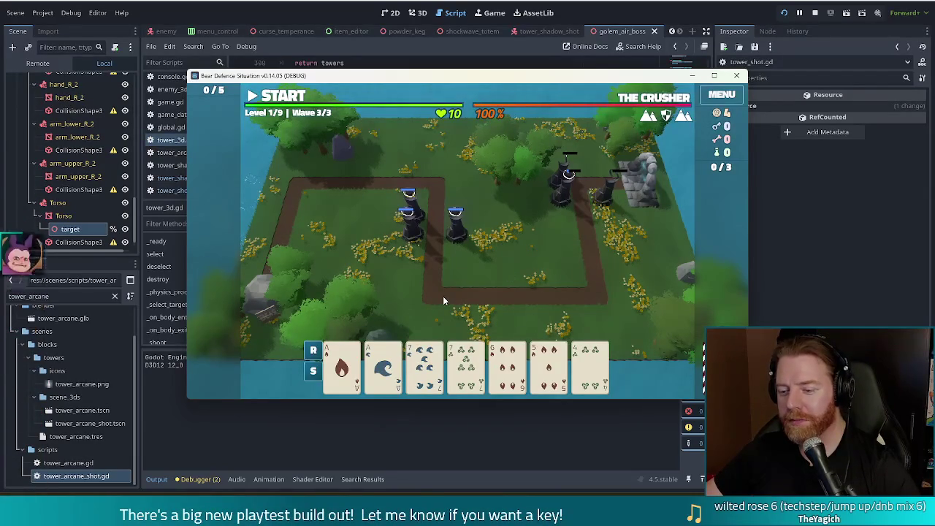
# Step: Build an Ace of Fire/Water pair shadow tower near the right-side towers
pyautogui.click(342, 365)
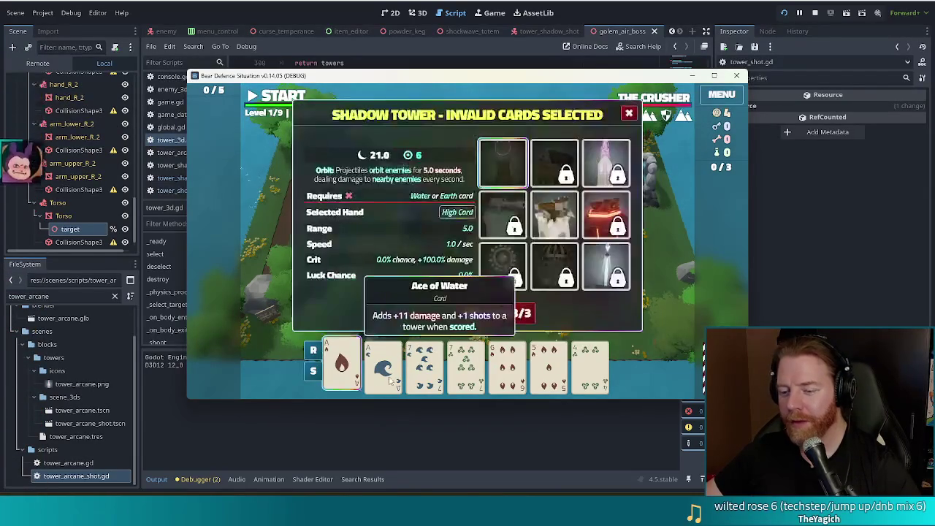
pyautogui.click(383, 366)
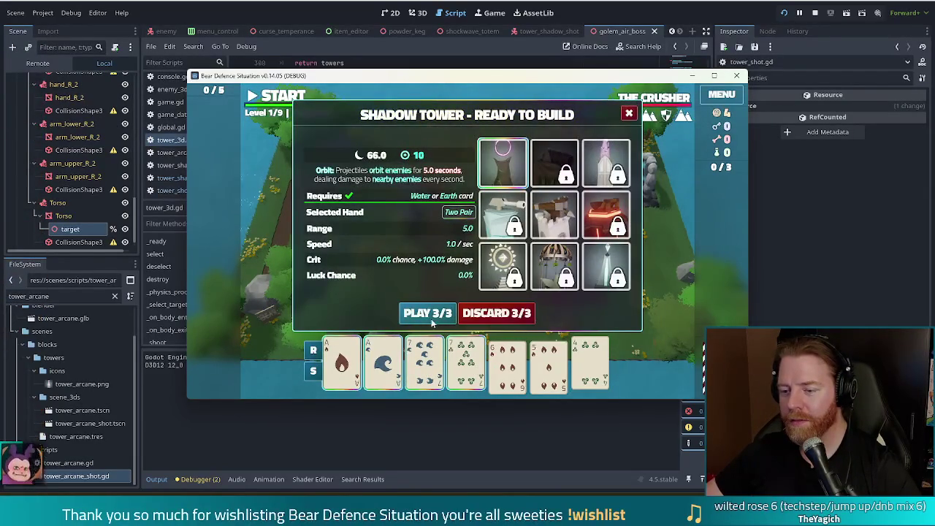
pyautogui.click(428, 314)
pyautogui.click(567, 172)
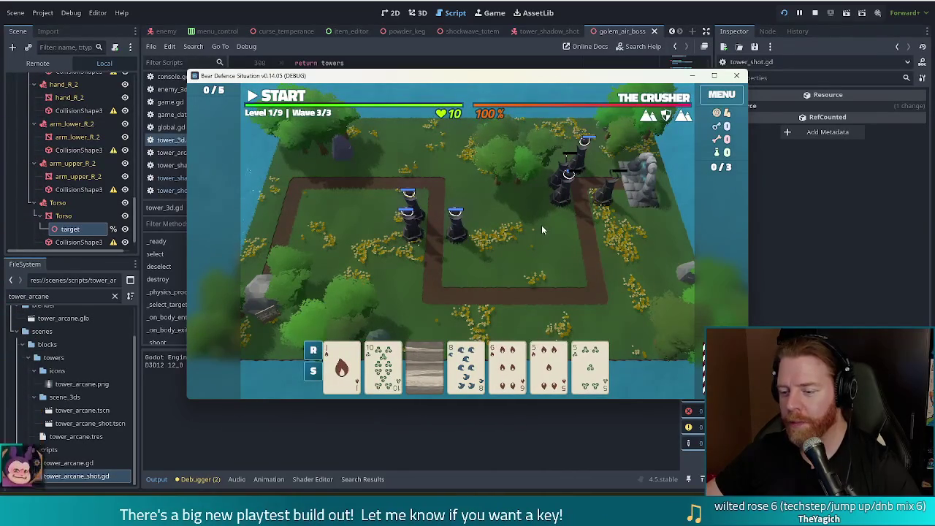
# Step: Discard the stone Earth card, then place a Jacks-and-Fives two-pair tower near the right-side towers
pyautogui.click(424, 365)
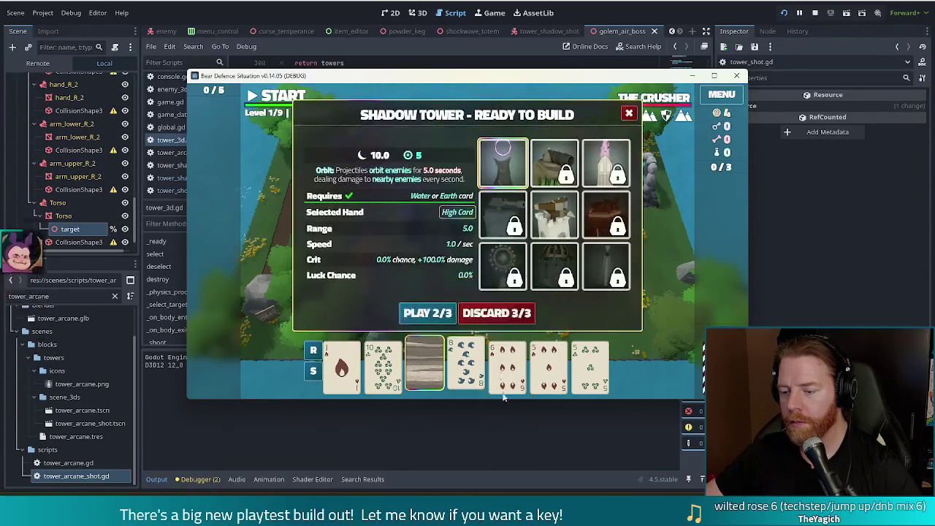
pyautogui.click(496, 313)
pyautogui.click(383, 366)
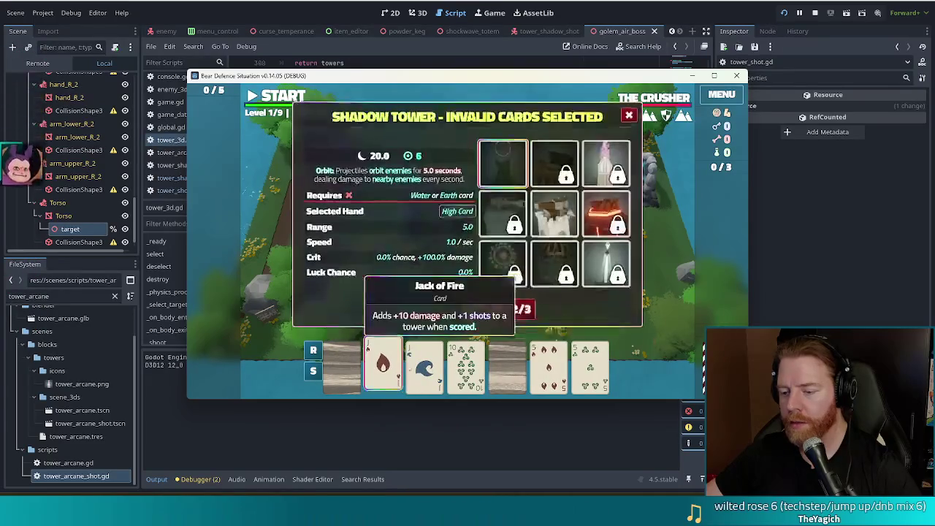
pyautogui.click(424, 365)
pyautogui.click(549, 365)
pyautogui.click(590, 366)
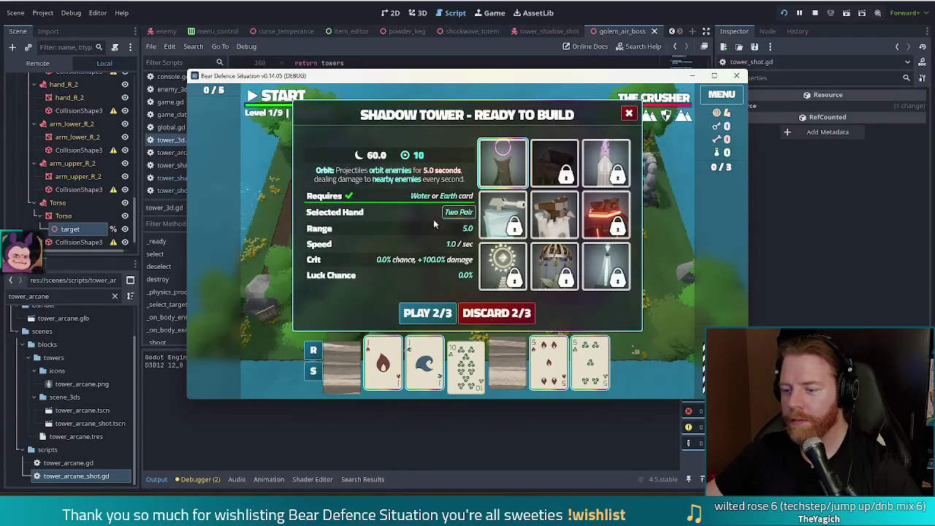
pyautogui.click(429, 314)
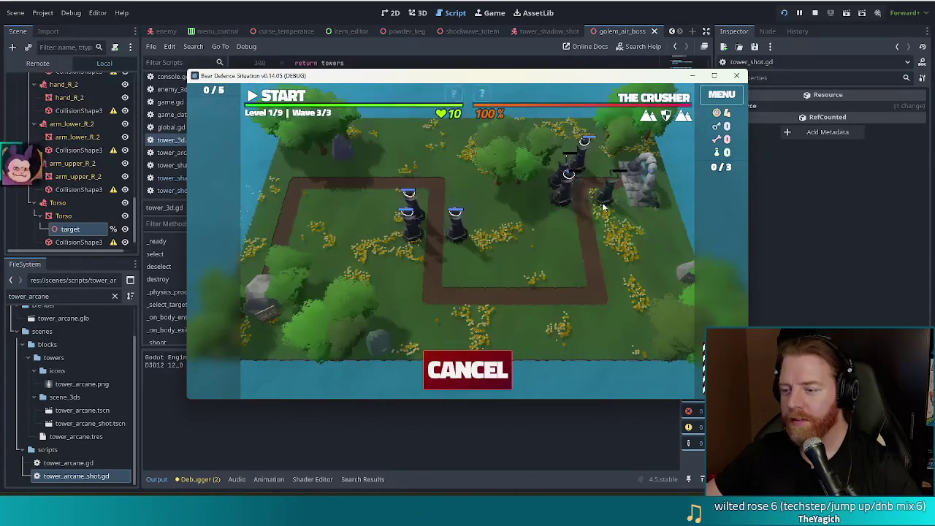
pyautogui.click(566, 211)
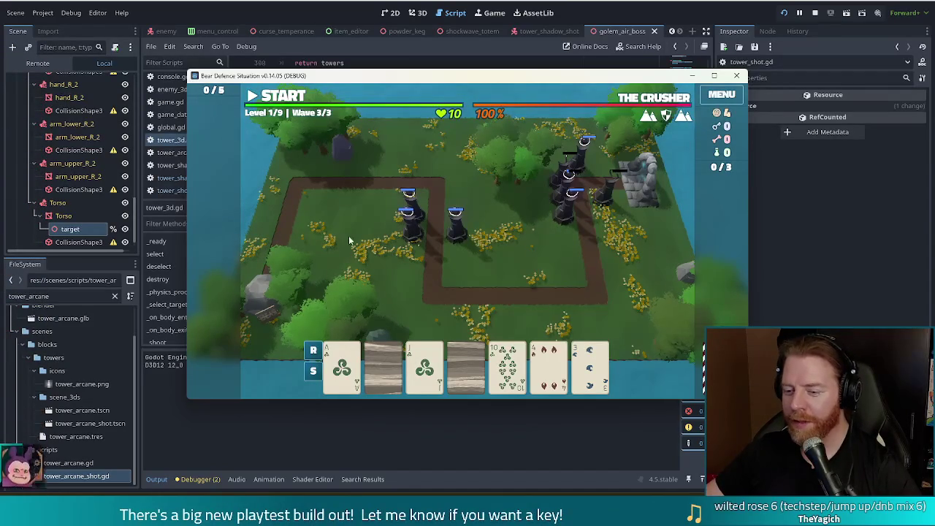
# Step: Discard three unwanted cards for new ones and start wave 3
pyautogui.click(384, 363)
pyautogui.click(548, 369)
pyautogui.click(590, 369)
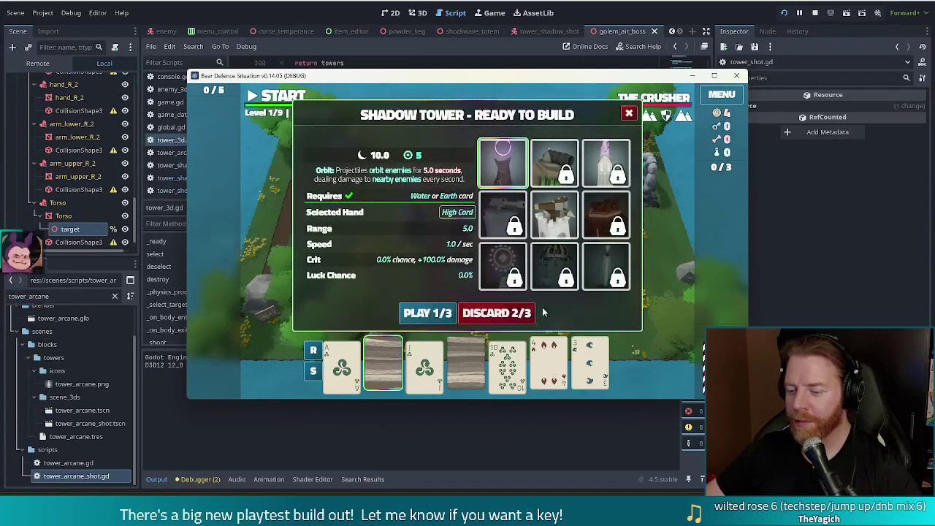
pyautogui.click(504, 314)
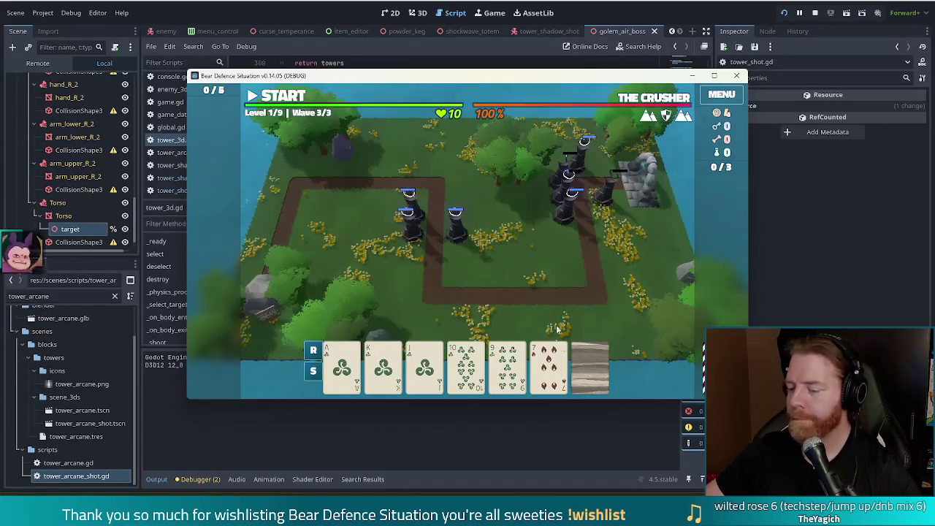
pyautogui.click(282, 97)
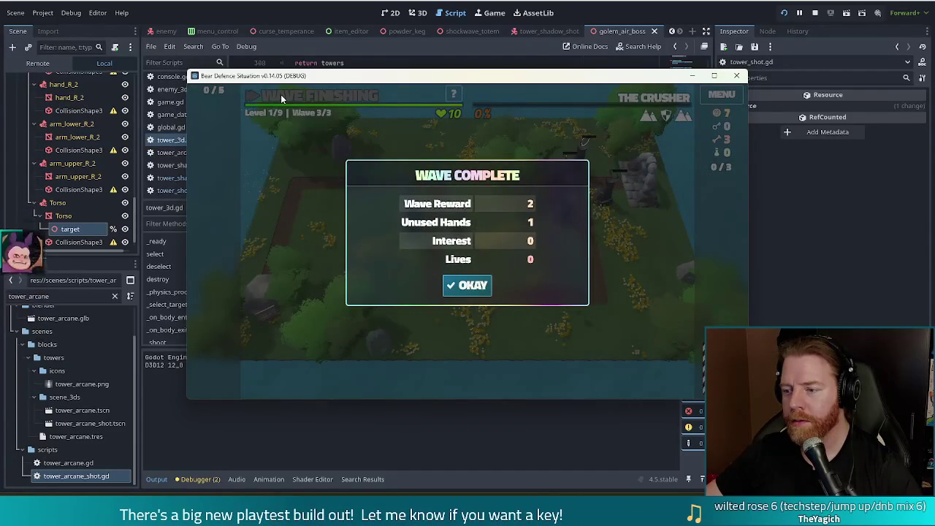
# Step: Dismiss Wave Complete and upgrade a Shadow Tower to level 2 with Shots 0 → 3
pyautogui.click(476, 289)
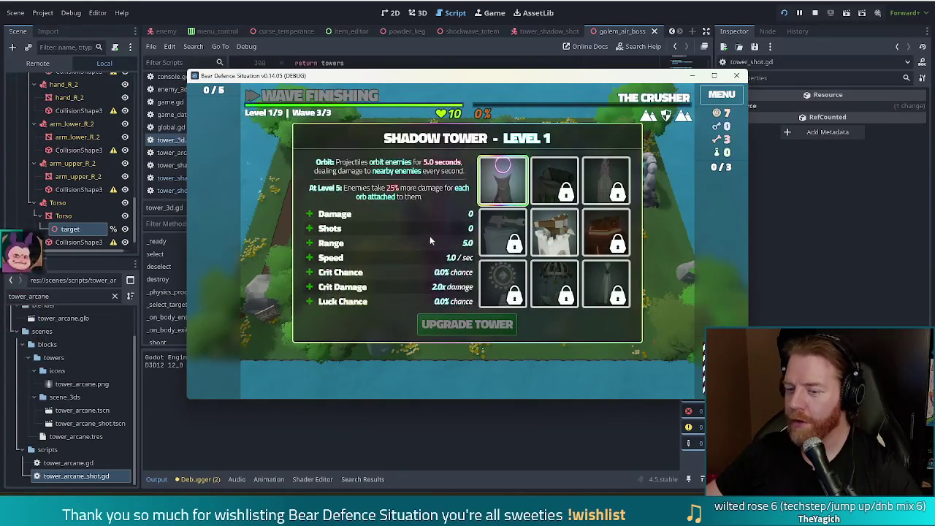
pyautogui.click(371, 228)
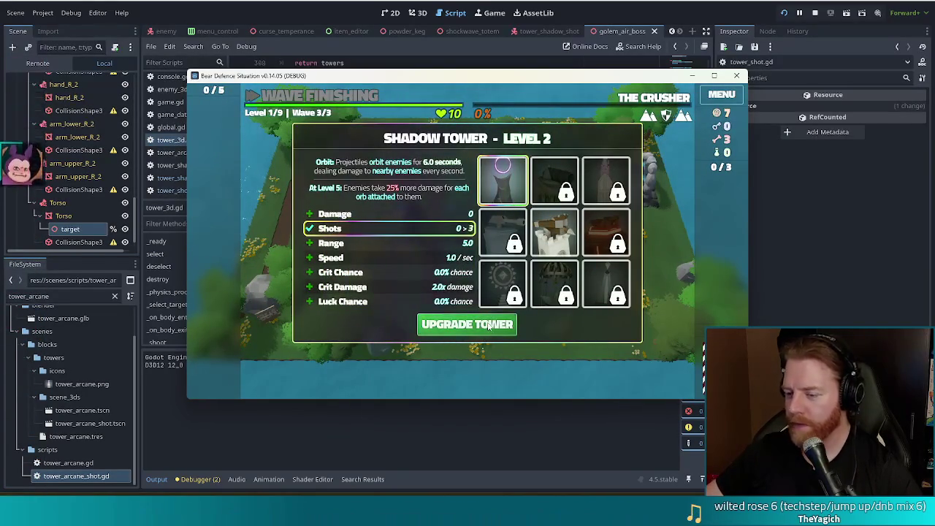
pyautogui.click(482, 325)
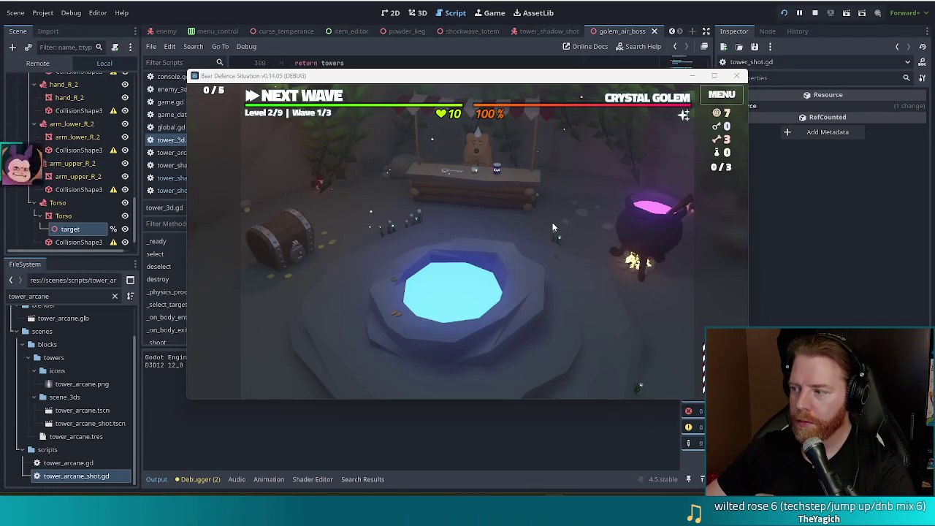
# Step: Throw coins in the wishing well and take the Training Wheels wish
pyautogui.click(500, 324)
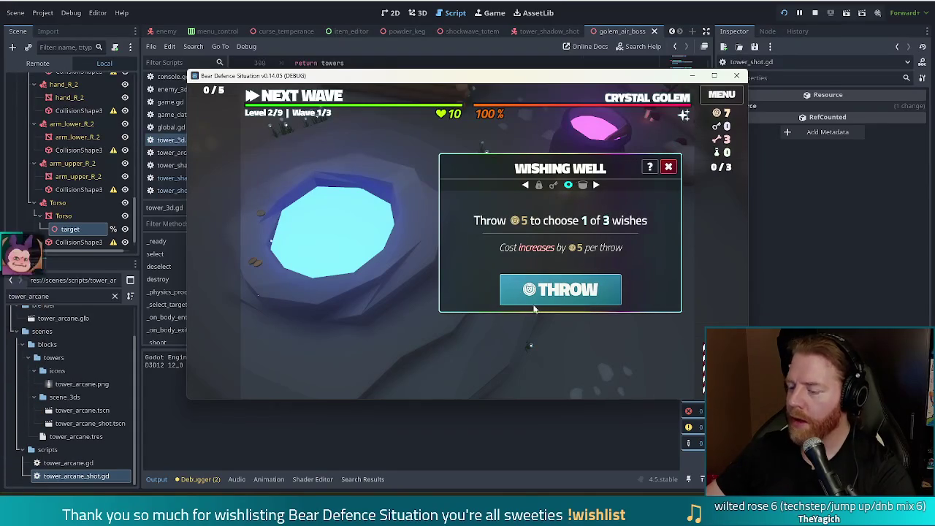
pyautogui.click(564, 292)
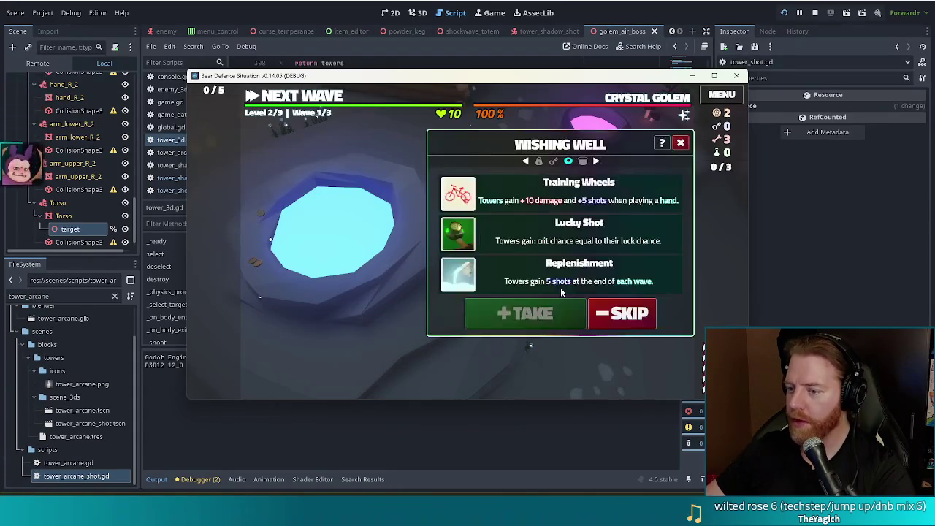
pyautogui.click(522, 193)
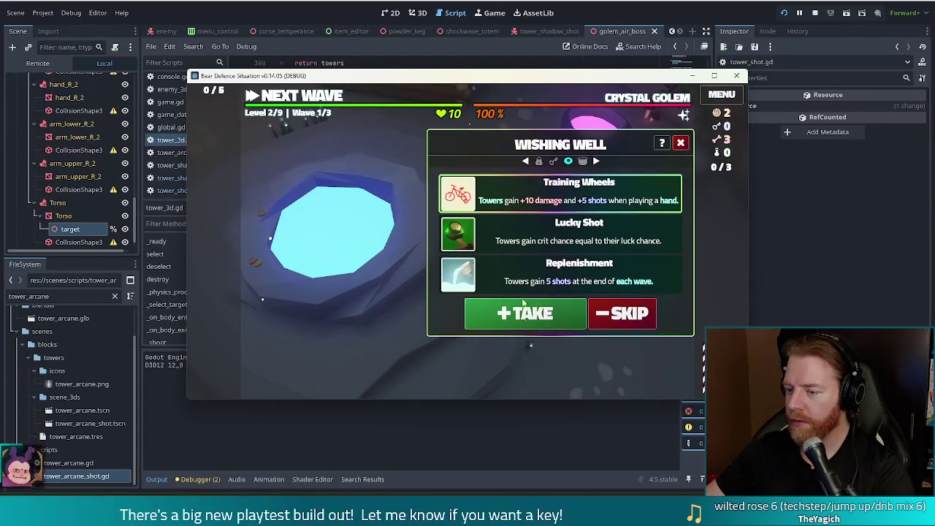
pyautogui.click(521, 313)
pyautogui.click(667, 167)
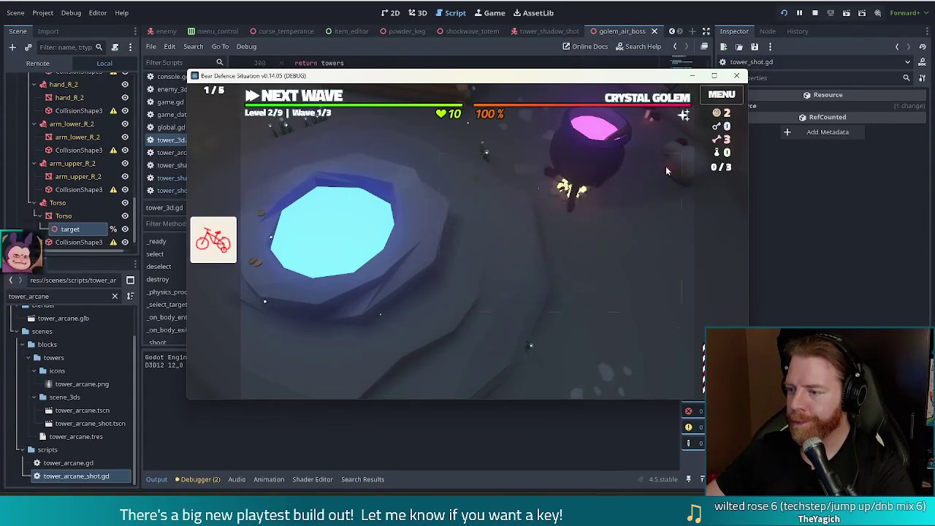
# Step: Brew the cauldron with one bone and cast Alter: Duplicate Card on the Queen of Earth
pyautogui.click(629, 168)
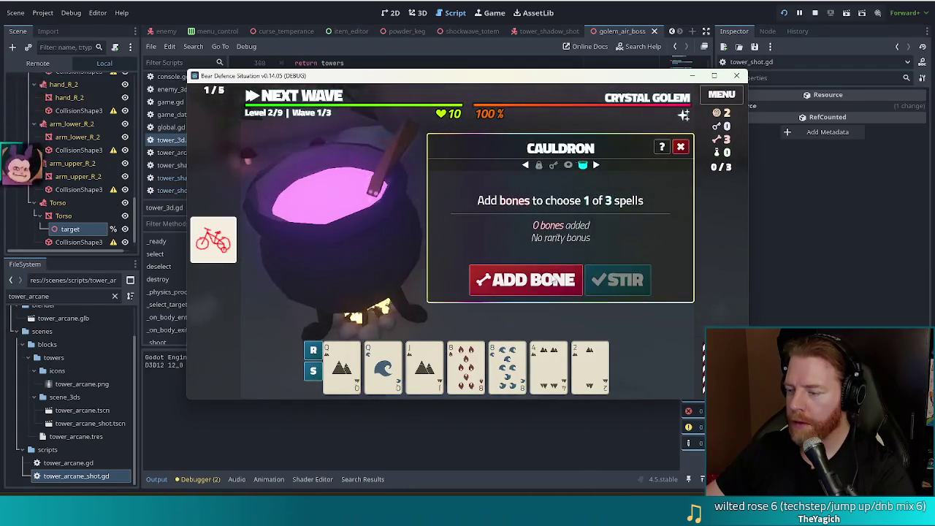
pyautogui.click(526, 280)
pyautogui.click(627, 282)
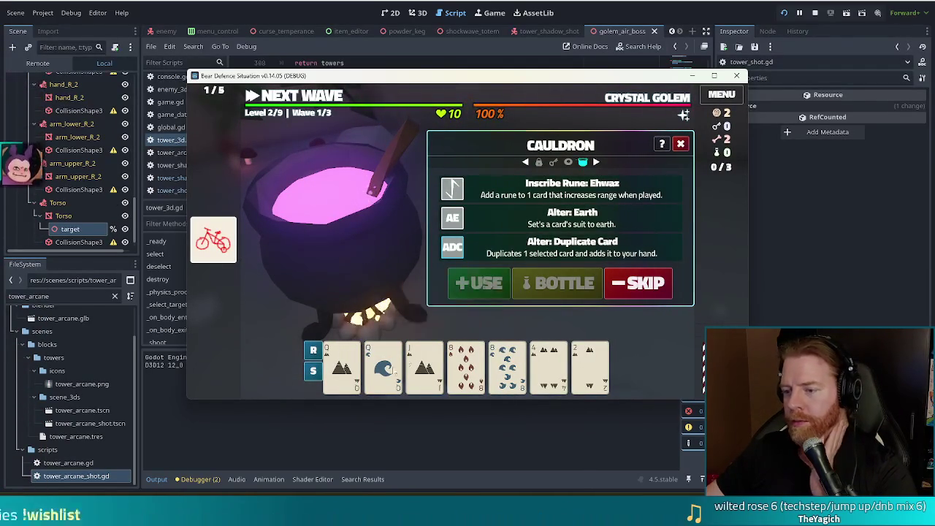
pyautogui.click(342, 366)
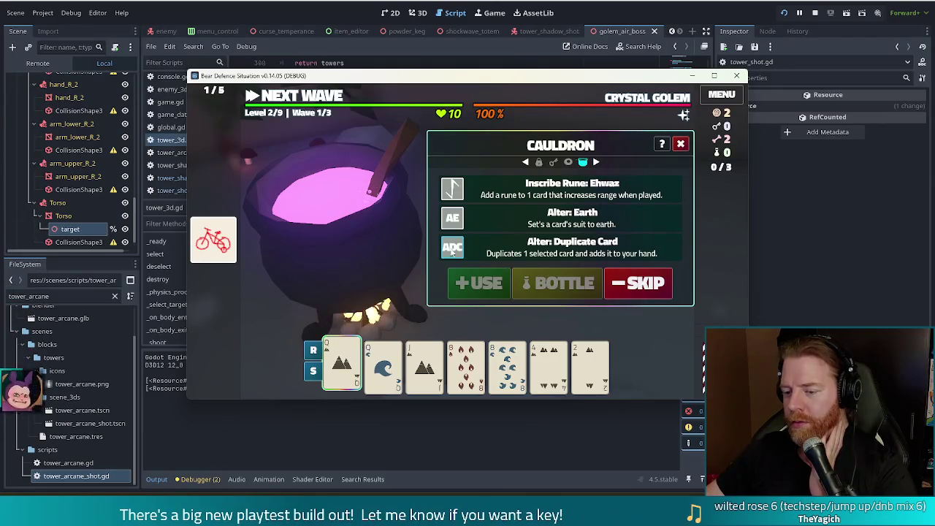
pyautogui.click(491, 249)
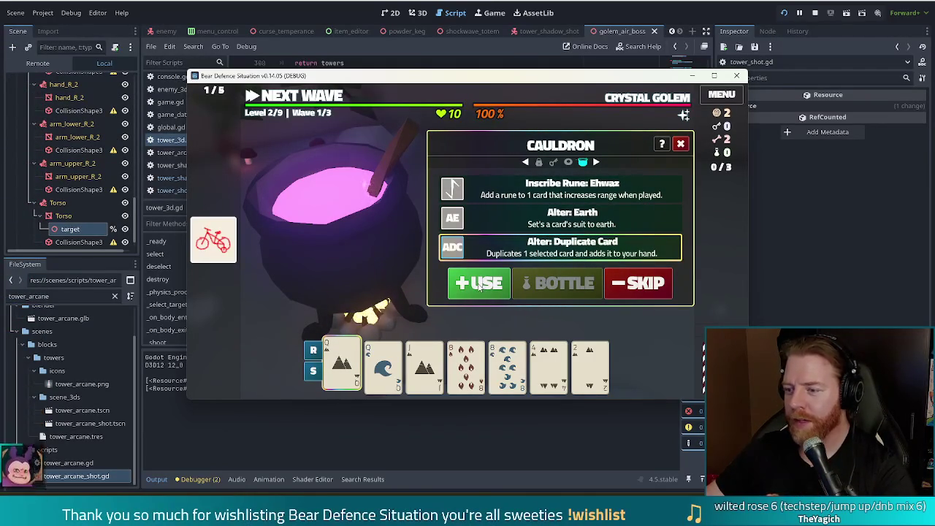
pyautogui.click(480, 284)
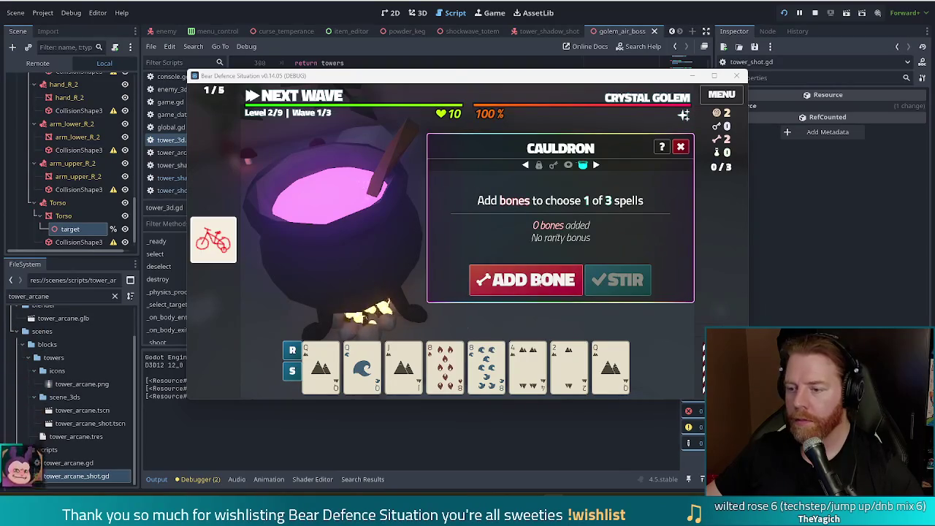
# Step: Add a bone, stir, and apply Alter: Earth to the 8 of Fire
pyautogui.click(543, 280)
pyautogui.click(625, 281)
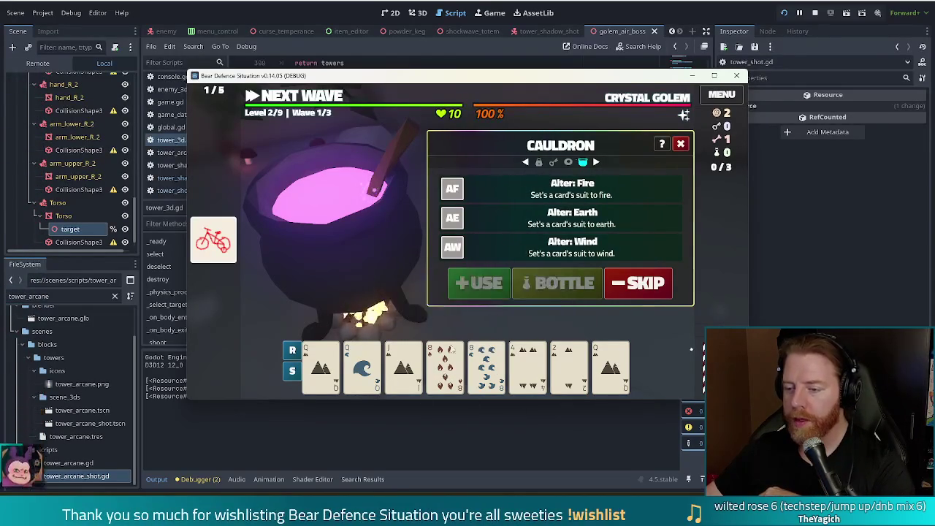
pyautogui.click(445, 365)
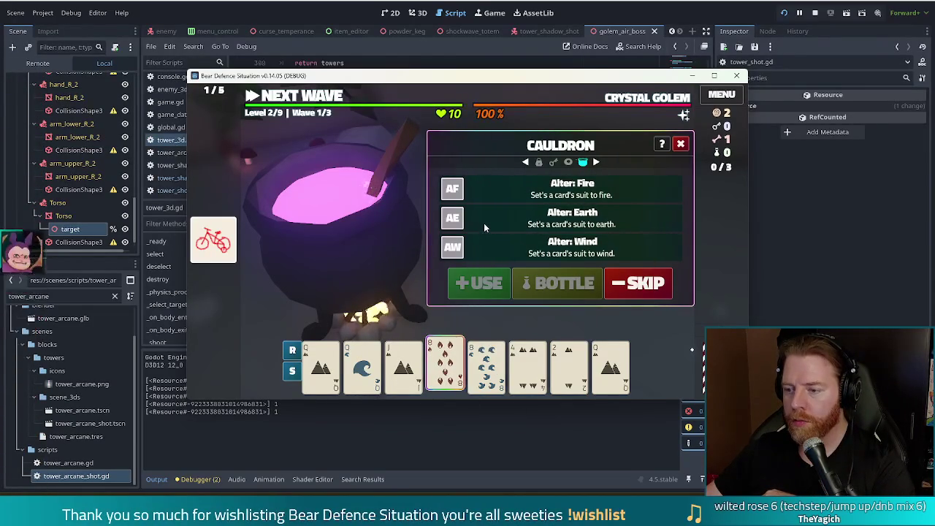
pyautogui.click(533, 225)
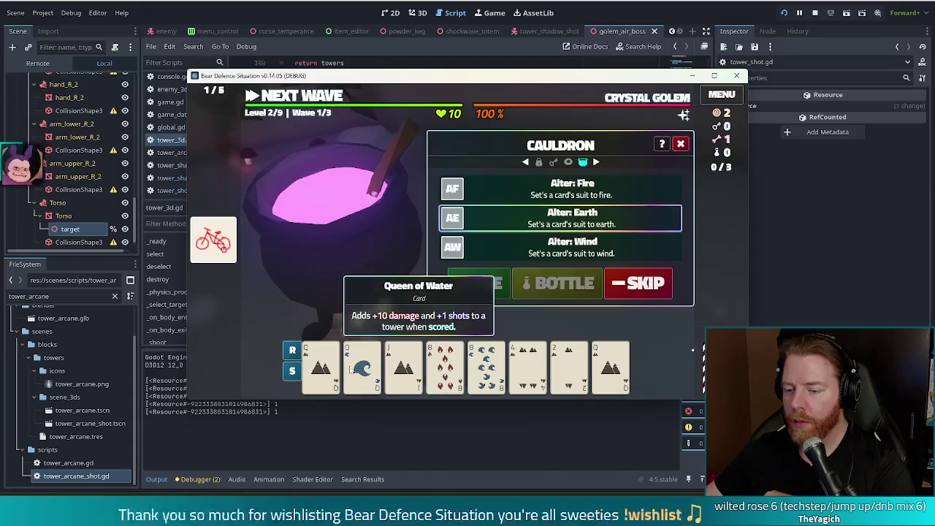
pyautogui.click(360, 365)
pyautogui.click(445, 365)
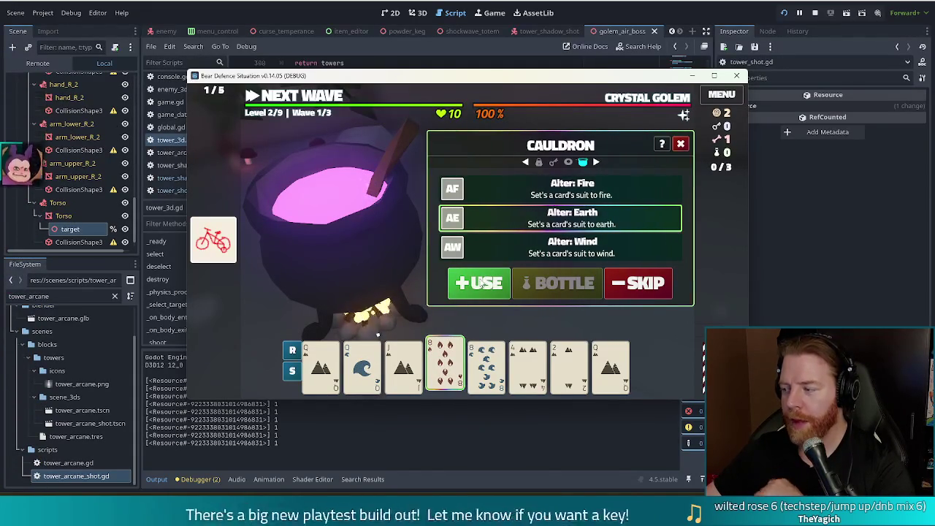
pyautogui.click(474, 279)
# Step: Add another bone and transmute a Queen to gold, then close the cauldron
pyautogui.click(499, 278)
pyautogui.click(618, 280)
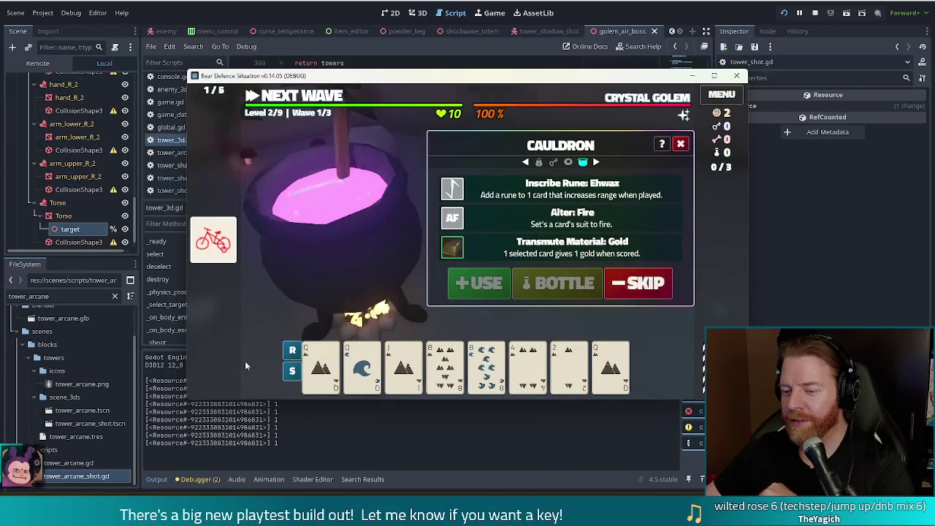
pyautogui.click(321, 365)
pyautogui.click(508, 248)
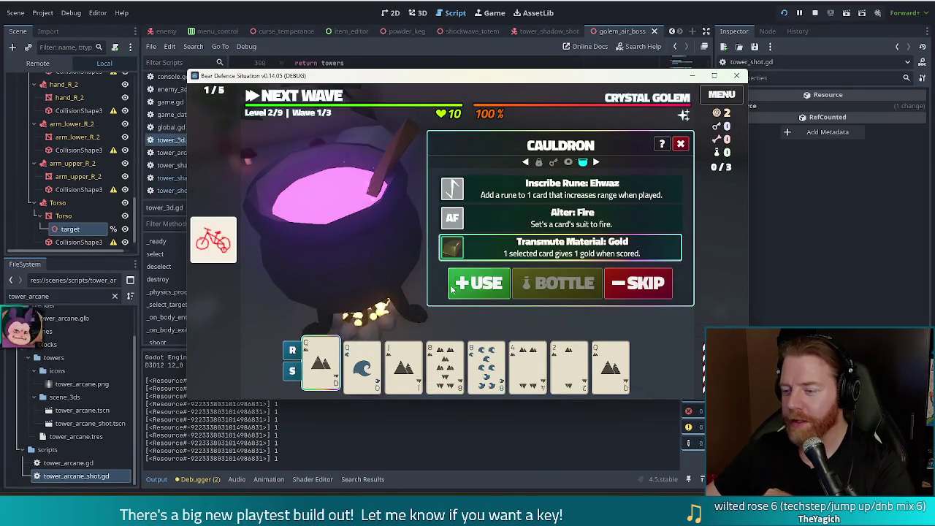
pyautogui.click(487, 293)
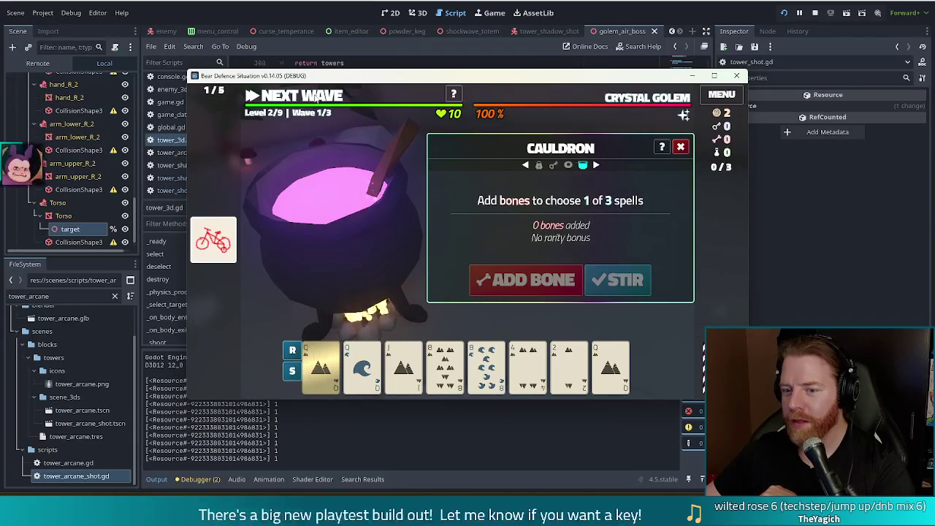
pyautogui.click(315, 97)
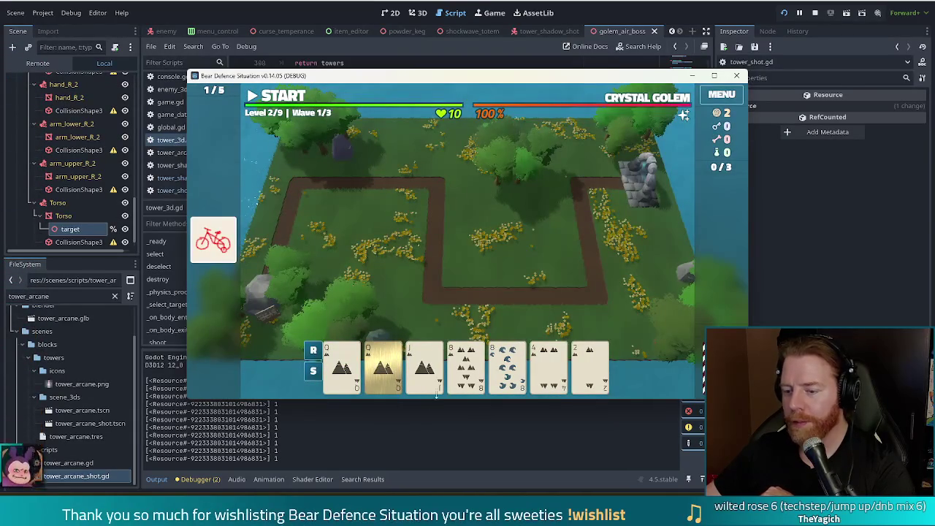
# Step: Play the Queen pair with 8 and 4 of Earth as a flush tower near the upper-right corner
pyautogui.click(383, 365)
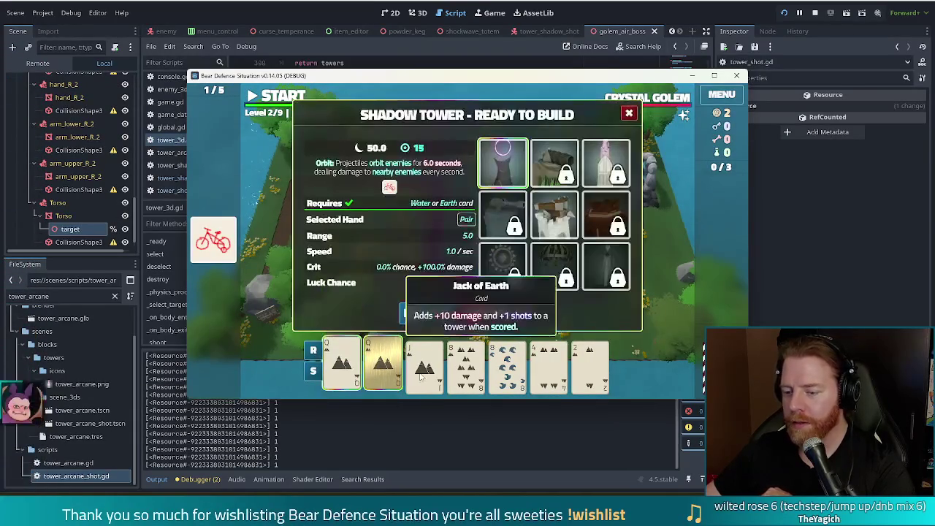
pyautogui.click(475, 366)
pyautogui.click(548, 365)
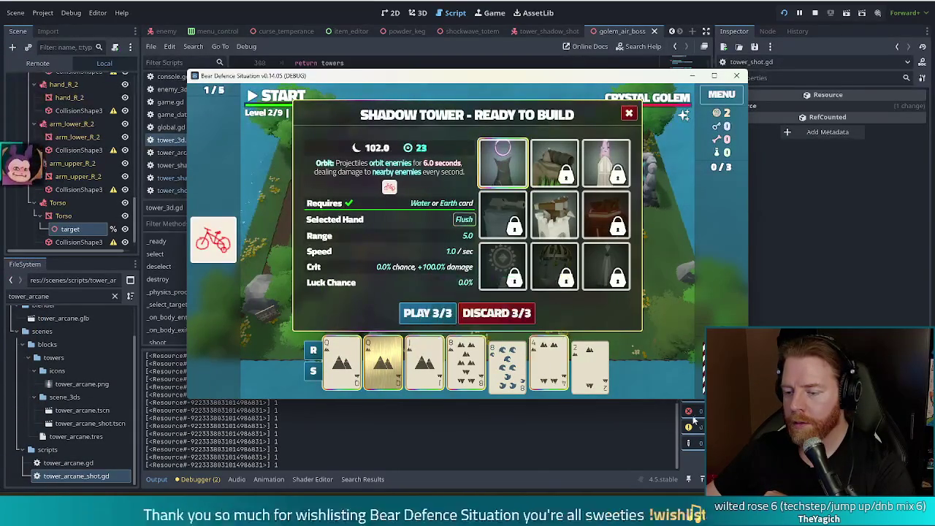
pyautogui.click(428, 315)
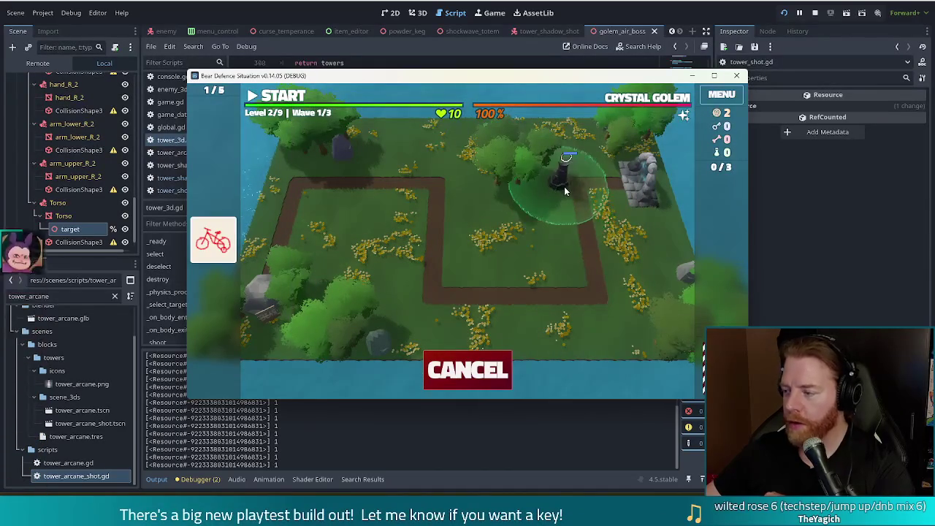
pyautogui.click(564, 192)
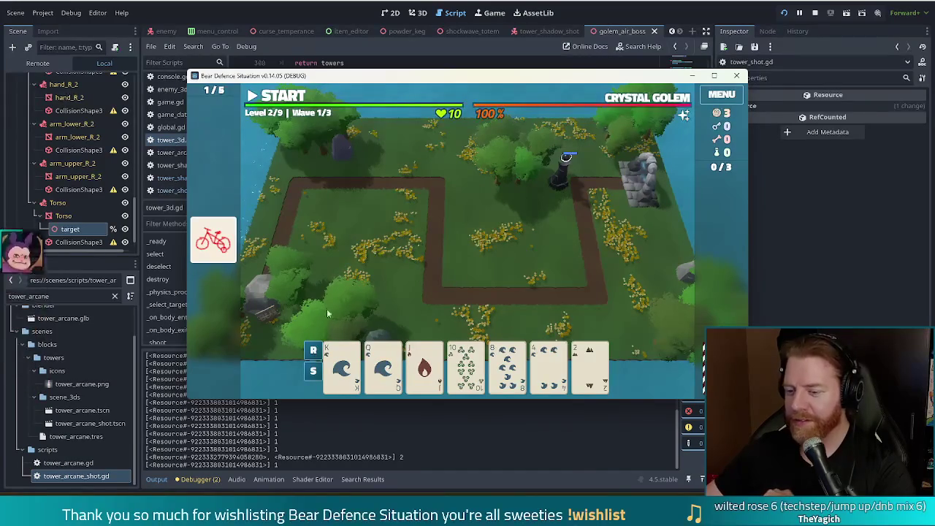
# Step: Discard the Jack of Fire and the 8 of Wind
pyautogui.click(424, 366)
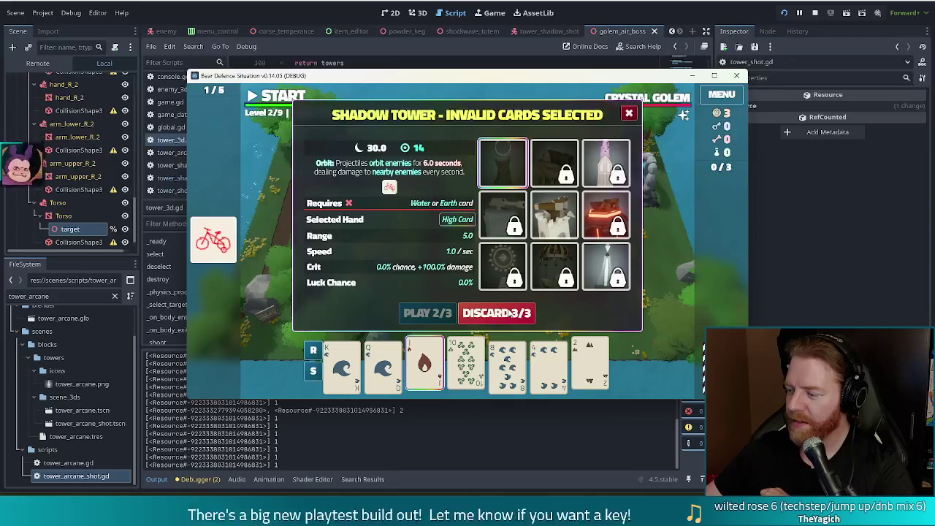
pyautogui.click(509, 312)
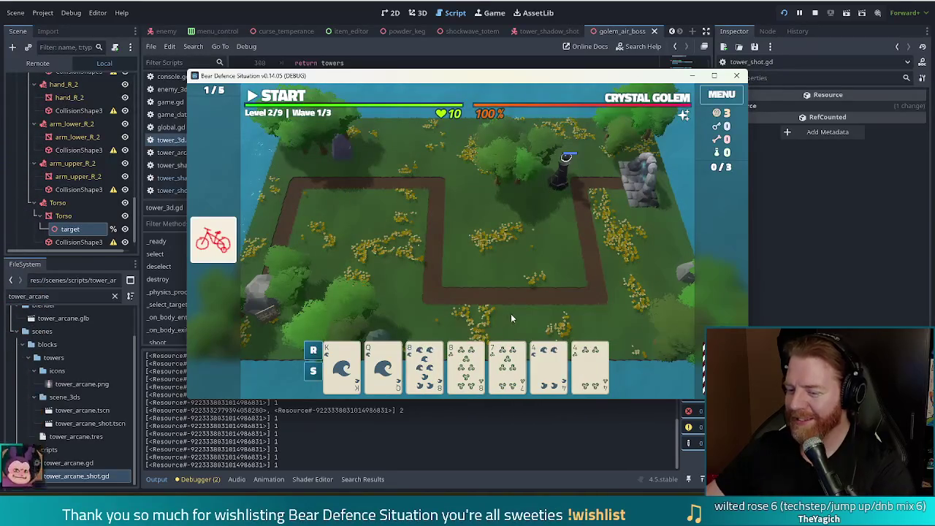
pyautogui.click(466, 365)
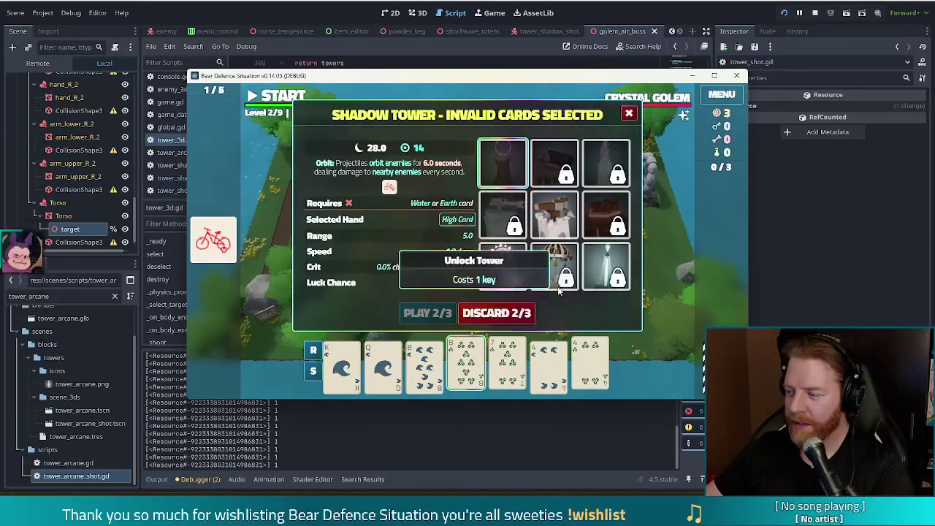
pyautogui.click(514, 313)
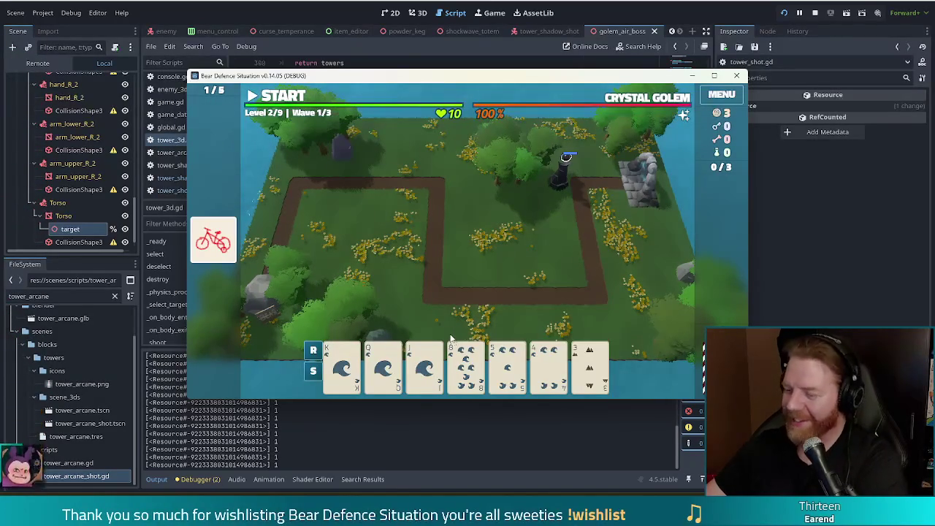
# Step: Build a water-flush tower (King, Queen, Jack, 8, 5) beside the stone tower
pyautogui.click(367, 330)
pyautogui.click(383, 366)
pyautogui.click(427, 369)
pyautogui.click(466, 369)
pyautogui.click(507, 369)
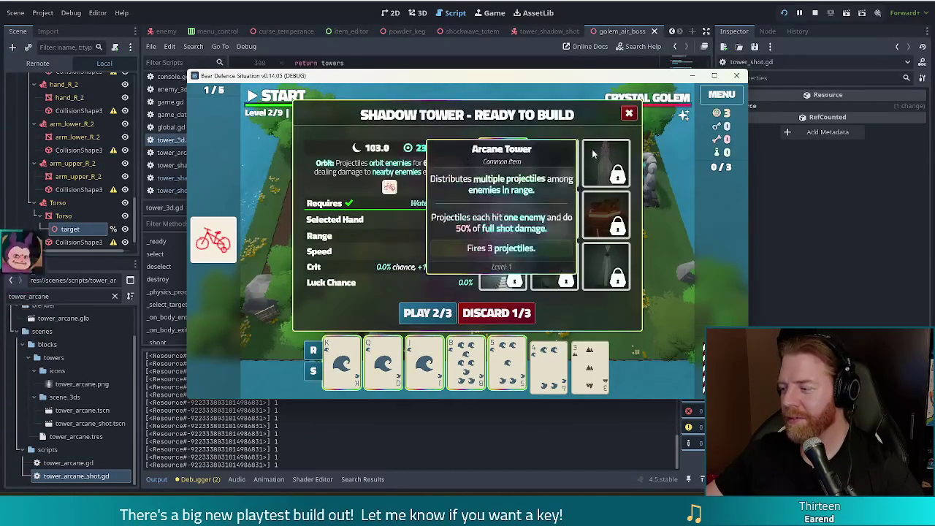
pyautogui.click(427, 314)
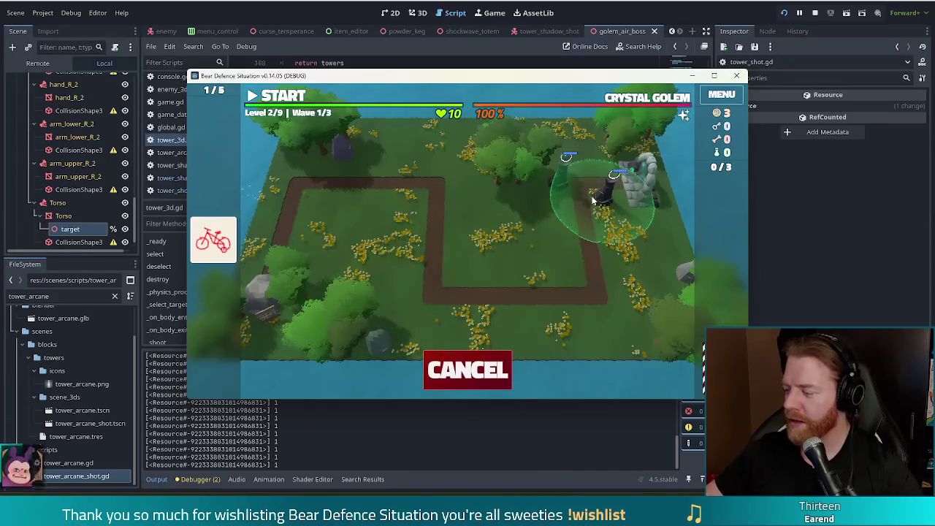
pyautogui.click(593, 198)
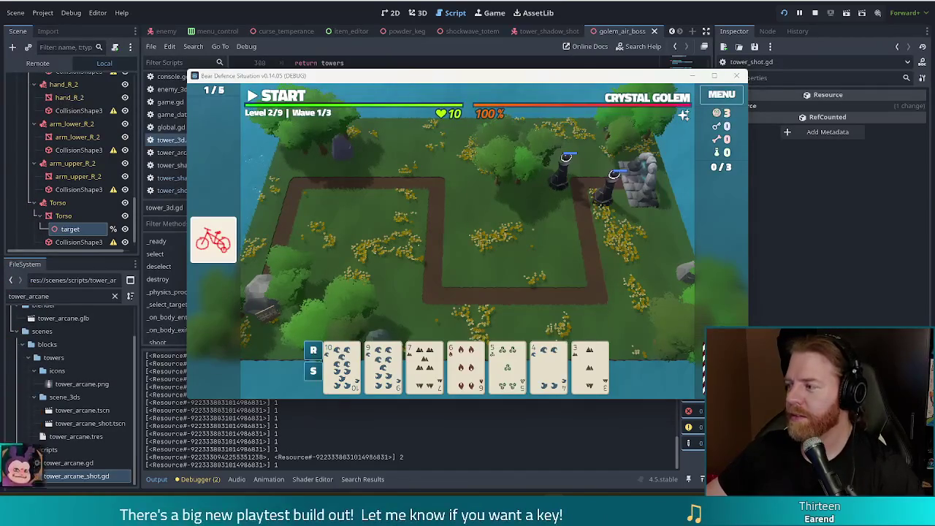
# Step: Discard the 7-through-3 straight, drawing a new hand that includes the 10 of Water
pyautogui.click(521, 82)
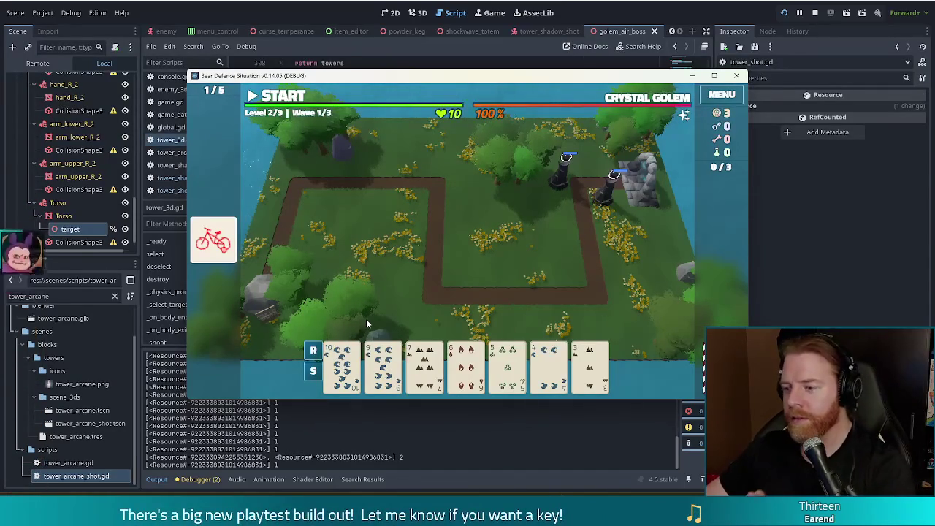
pyautogui.click(598, 378)
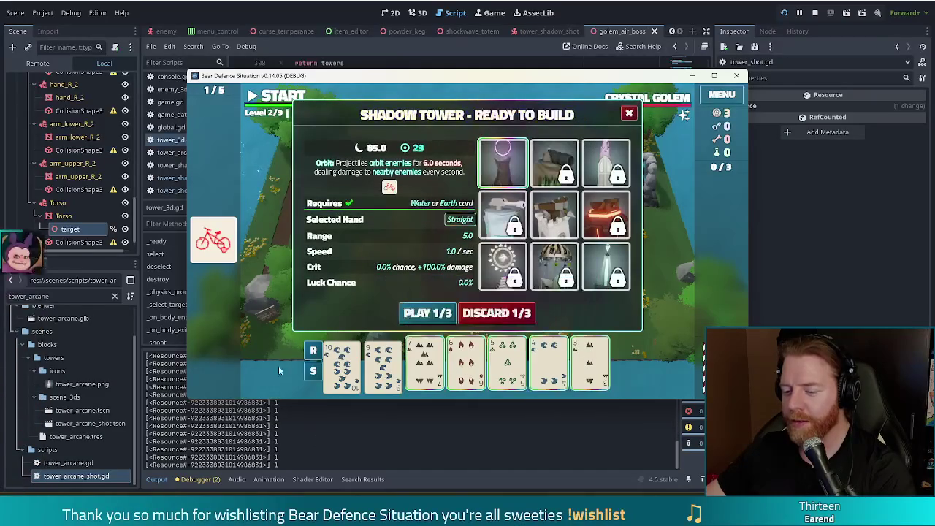
pyautogui.click(527, 314)
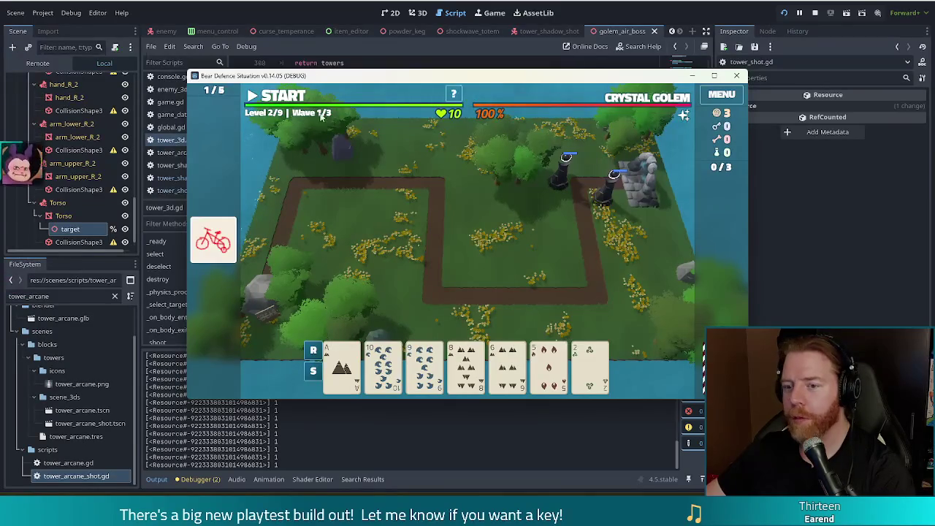
# Step: Start and clear the first wave of level 2, then continue to wave 2/3
pyautogui.click(285, 96)
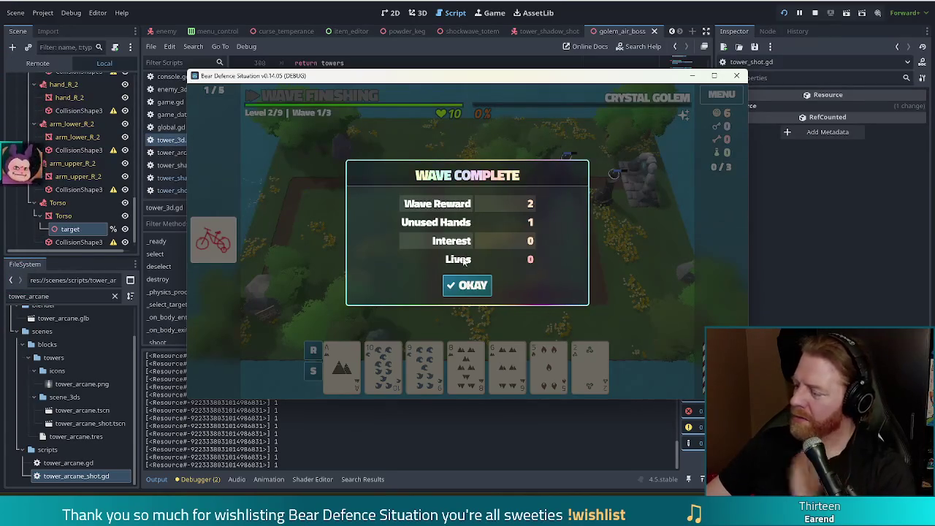
pyautogui.click(471, 285)
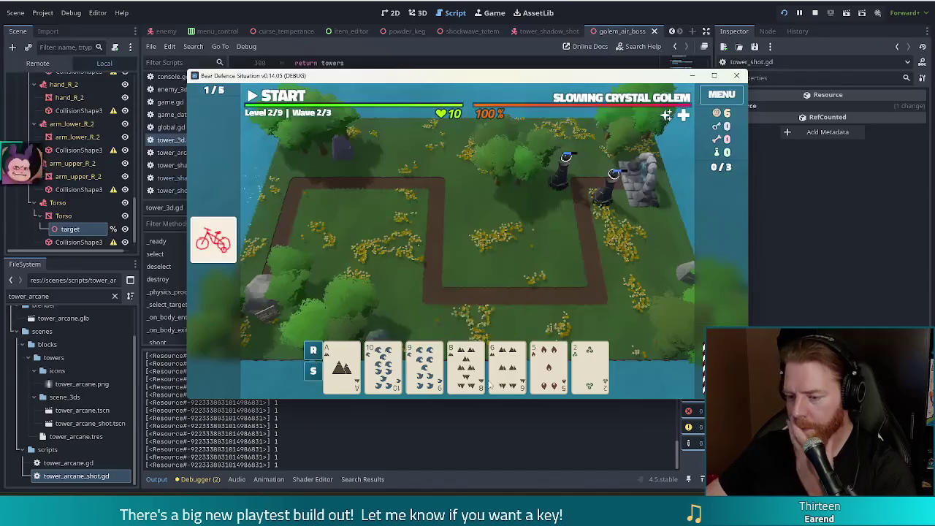
pyautogui.click(483, 377)
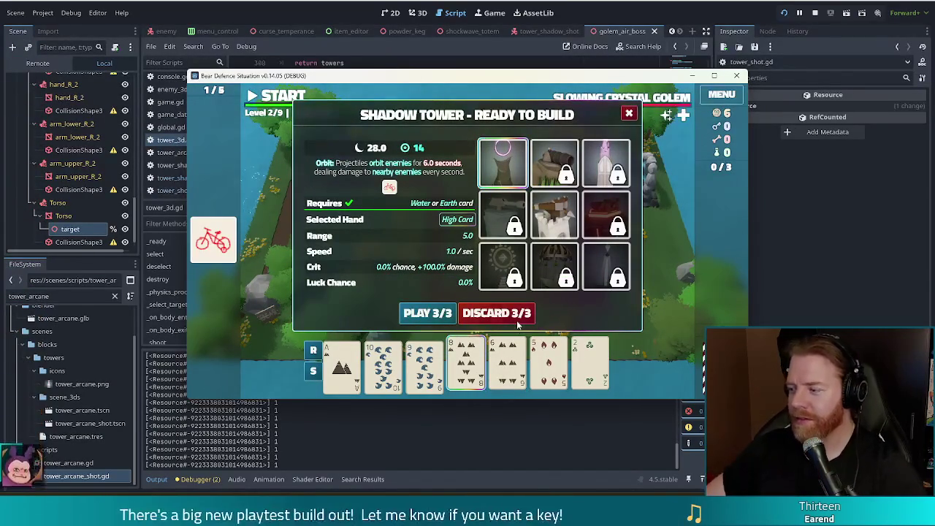
# Step: Discard the 8 of Earth card from the hand to draw fresh cards
pyautogui.moveTo(537, 342)
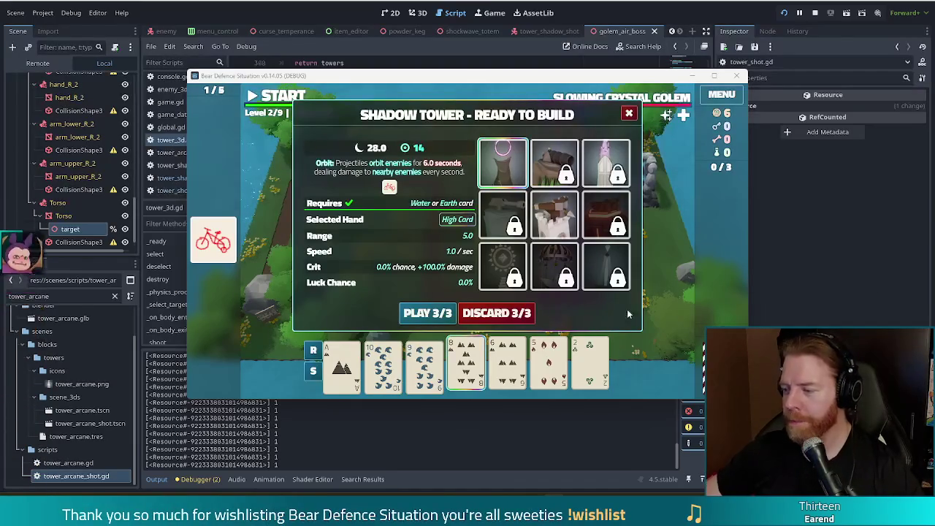
pyautogui.click(499, 314)
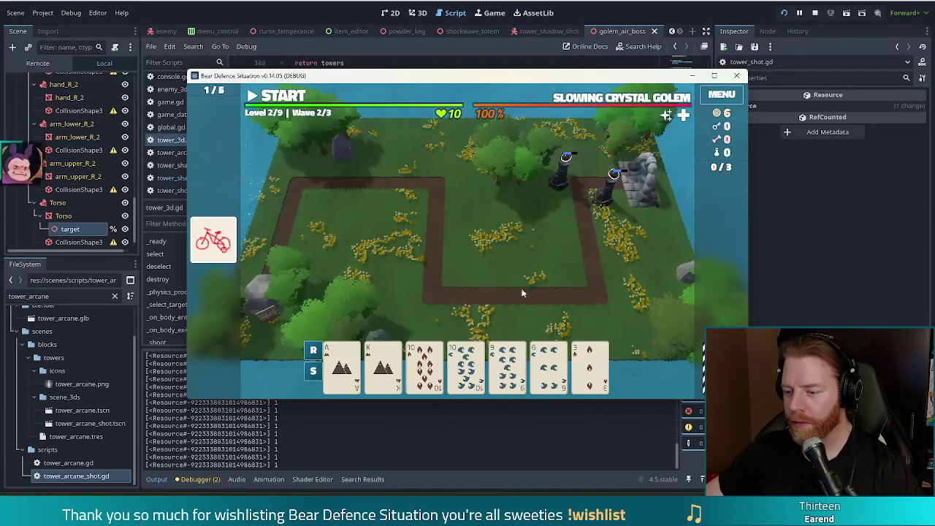
# Step: Discard the 9, then play three 10s as a Shadow Tower by the path's top
pyautogui.click(507, 366)
pyautogui.click(520, 313)
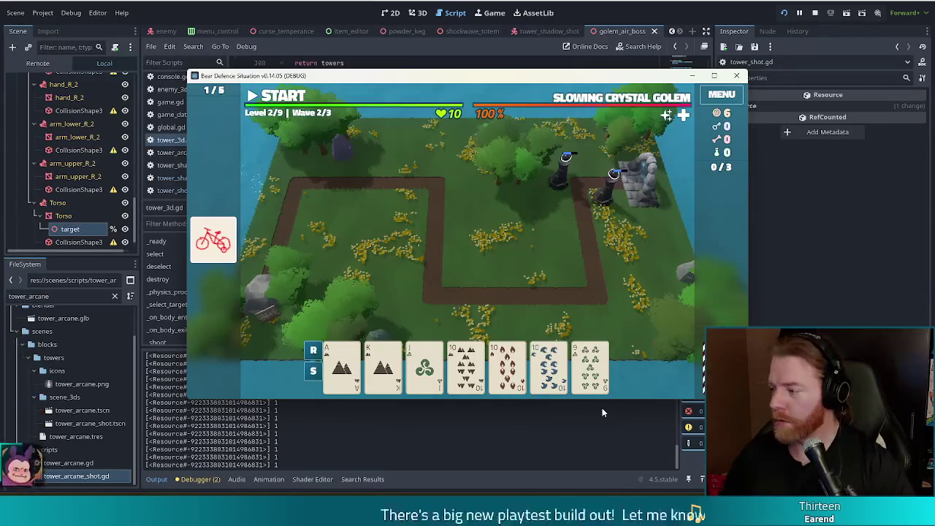
pyautogui.moveTo(501, 352)
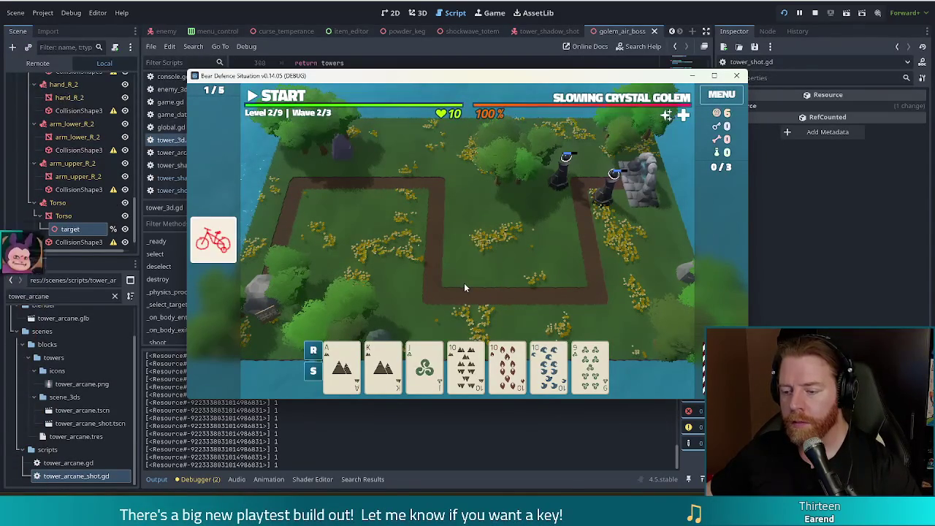
pyautogui.click(465, 366)
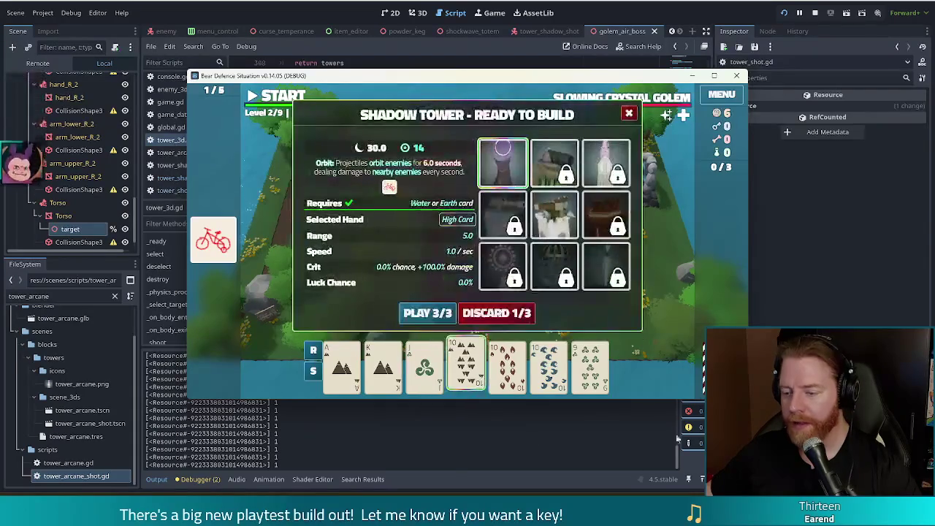
pyautogui.click(507, 365)
pyautogui.click(549, 365)
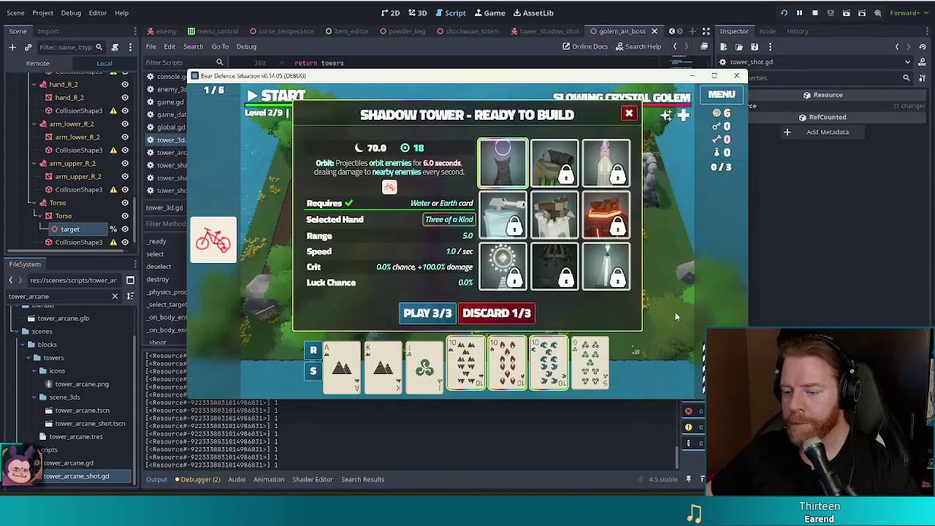
pyautogui.click(426, 313)
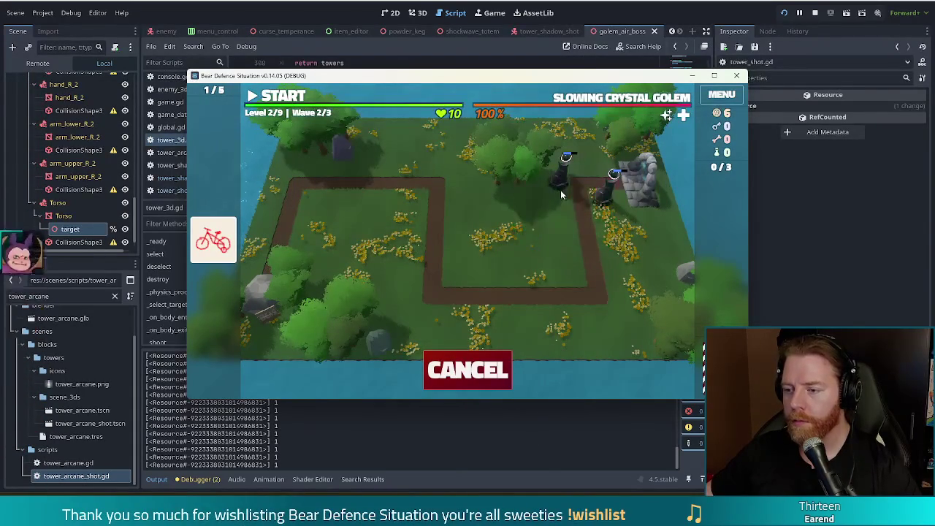
pyautogui.click(453, 220)
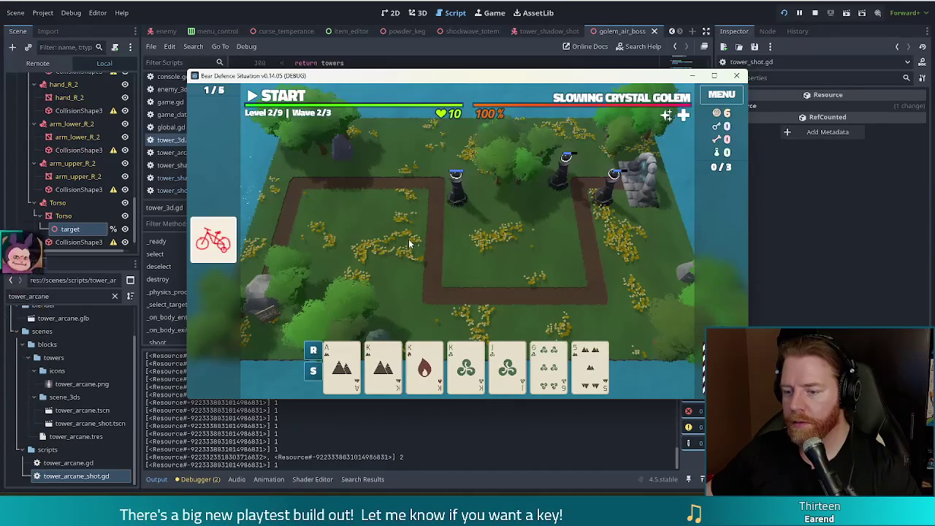
# Step: Play a Full House with the Ace of Water and place that tower left of the previous one
pyautogui.click(504, 343)
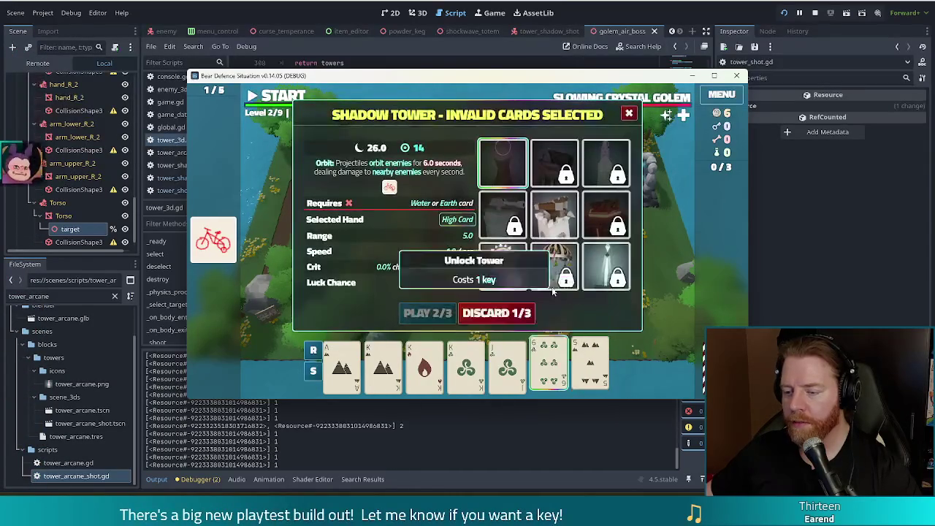
pyautogui.click(384, 365)
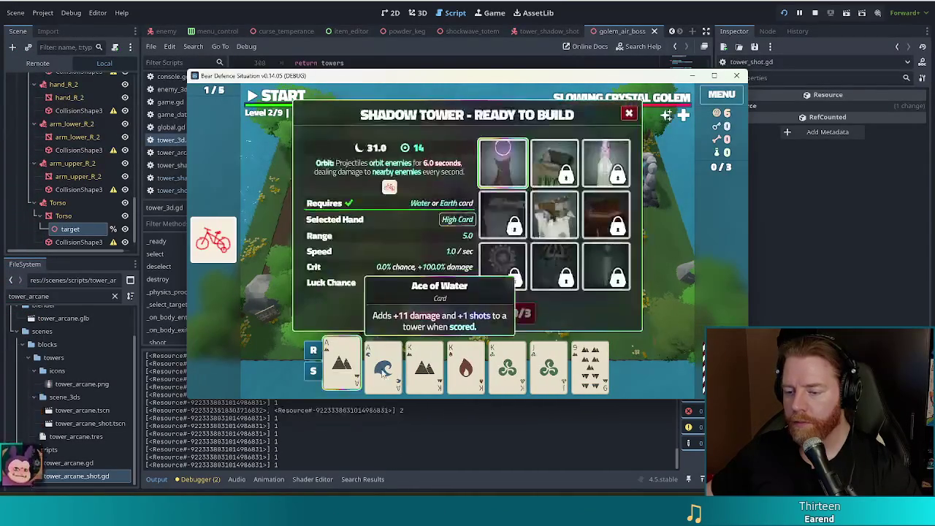
pyautogui.click(427, 314)
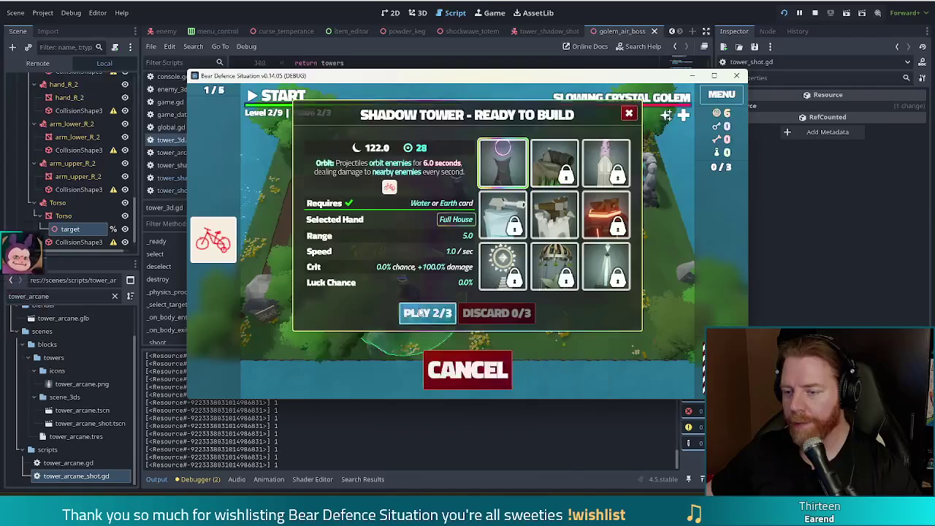
pyautogui.click(417, 205)
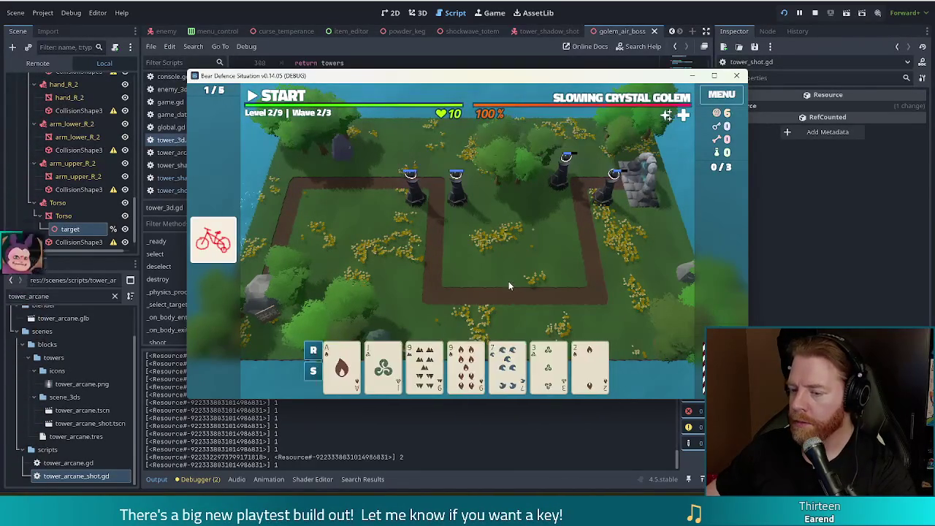
pyautogui.click(512, 351)
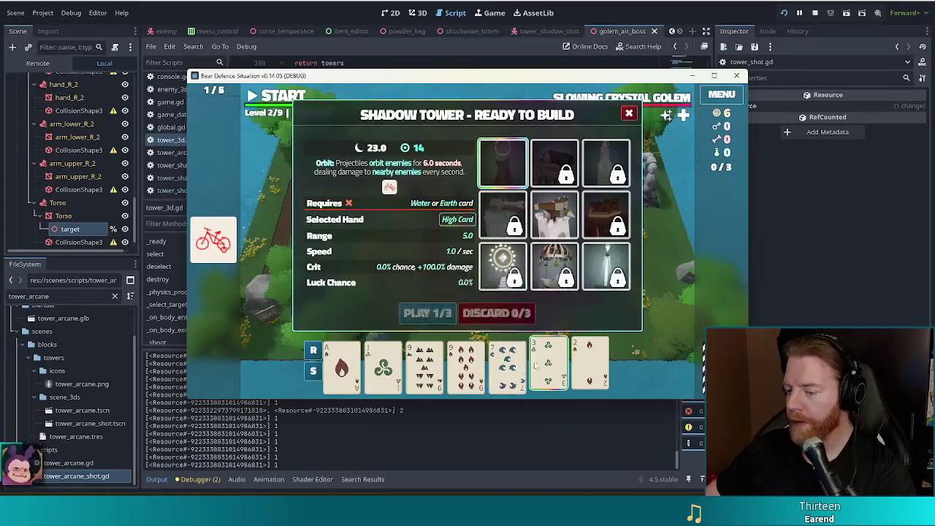
# Step: Deselect the 7 of Water, start wave 2, and pause it mid-wave
pyautogui.click(507, 361)
pyautogui.click(284, 101)
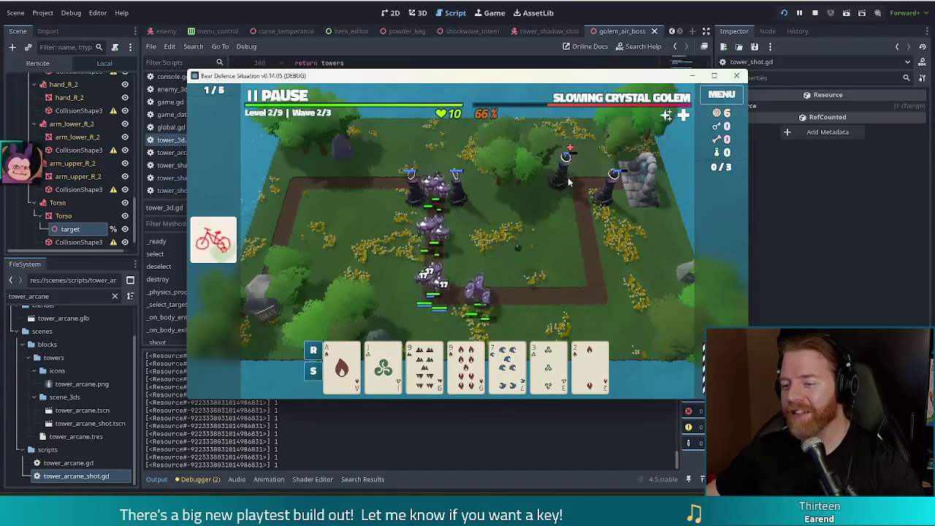
pyautogui.click(290, 99)
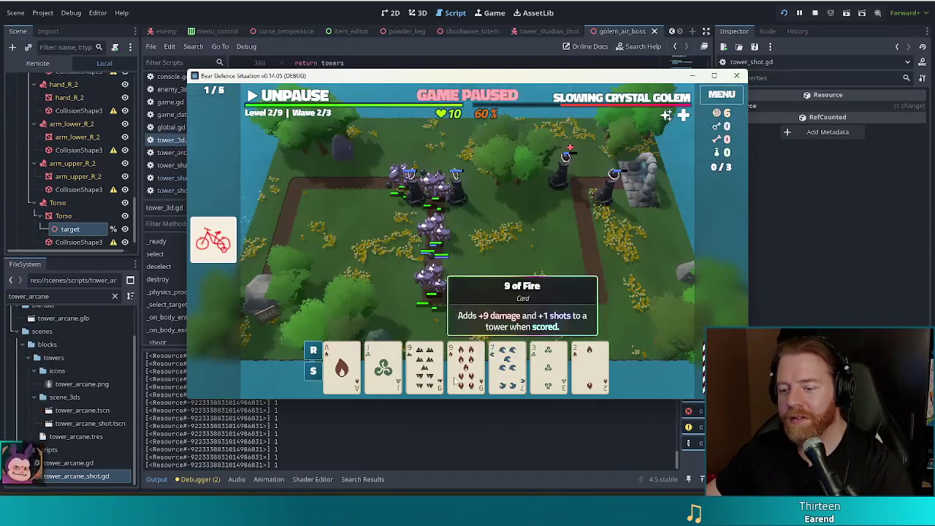
# Step: Play a pair of 9s as a Shadow Tower at the path's top-left corner and resume the wave
pyautogui.click(424, 369)
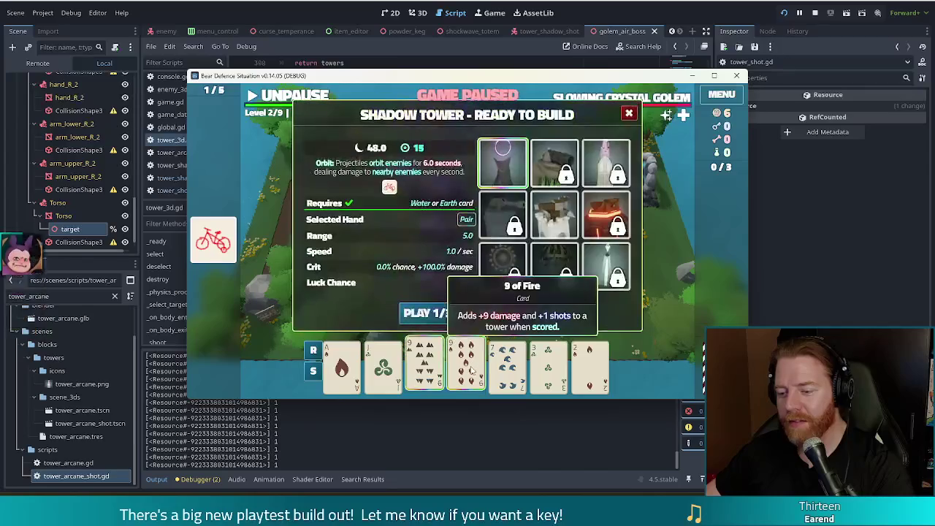
pyautogui.click(466, 369)
pyautogui.click(427, 313)
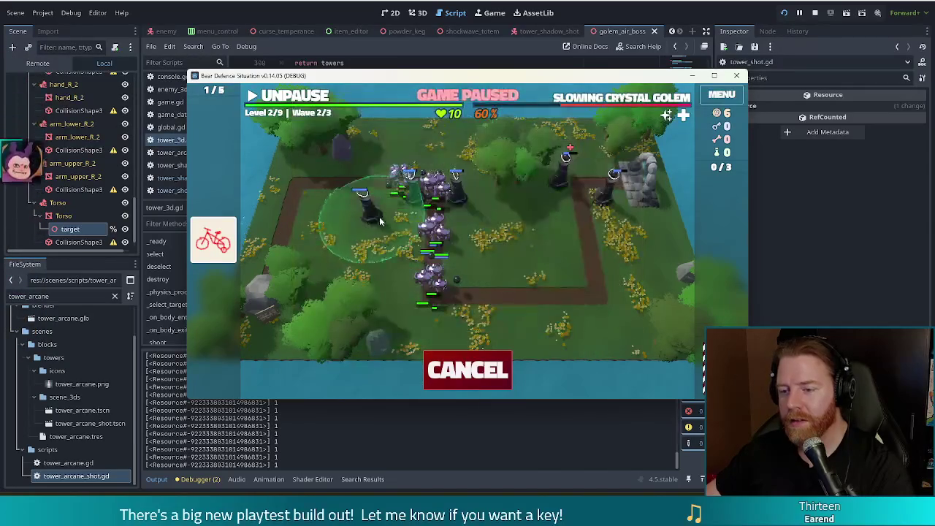
pyautogui.click(364, 198)
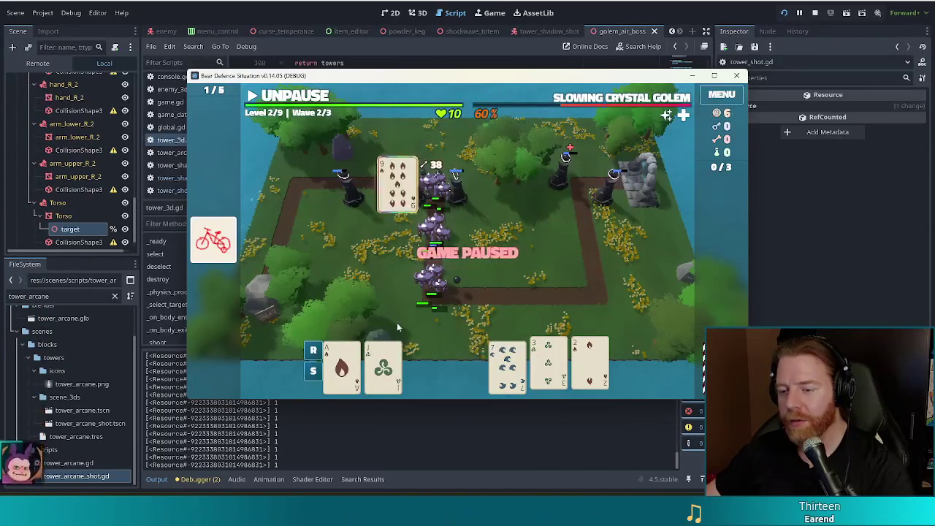
pyautogui.press('space')
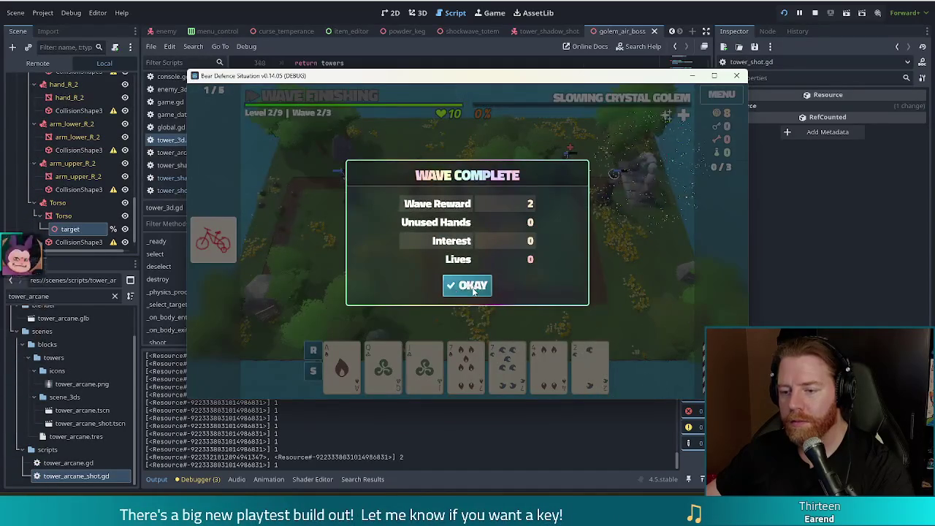
# Step: Continue to wave 3/3 and check the stats panels of two placed Shadow Towers
pyautogui.click(467, 285)
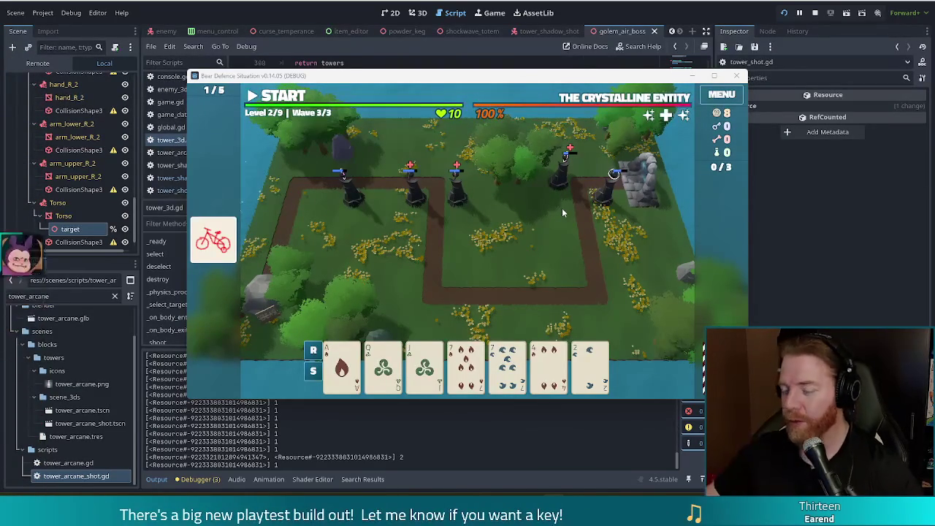
pyautogui.click(459, 202)
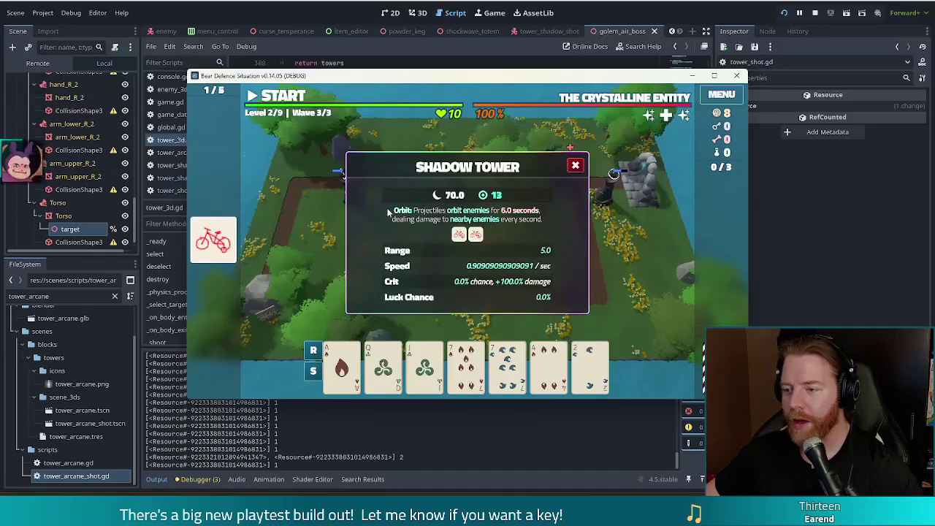
pyautogui.click(576, 163)
pyautogui.click(556, 186)
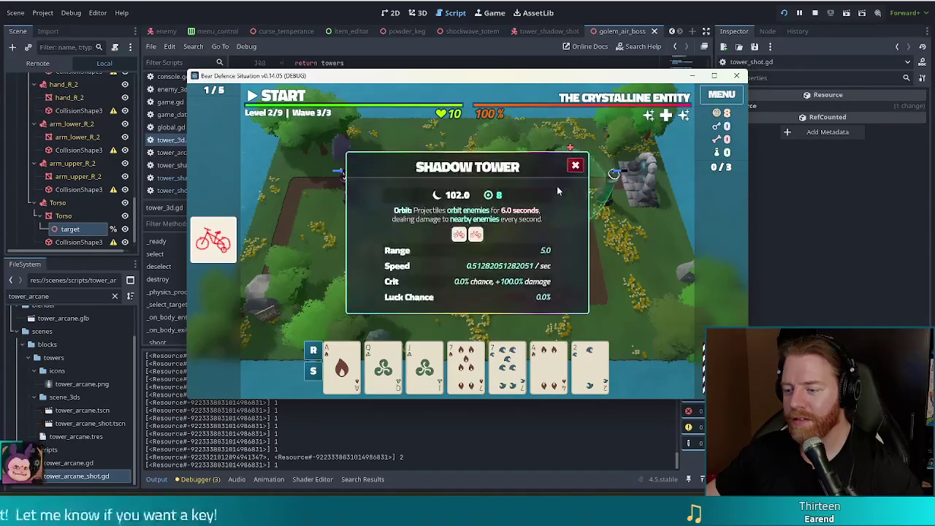
pyautogui.click(575, 165)
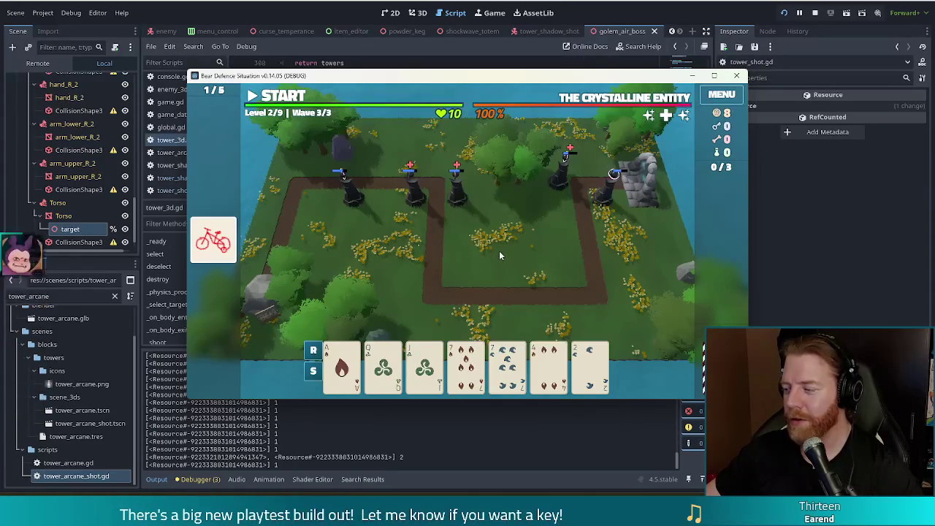
pyautogui.click(534, 373)
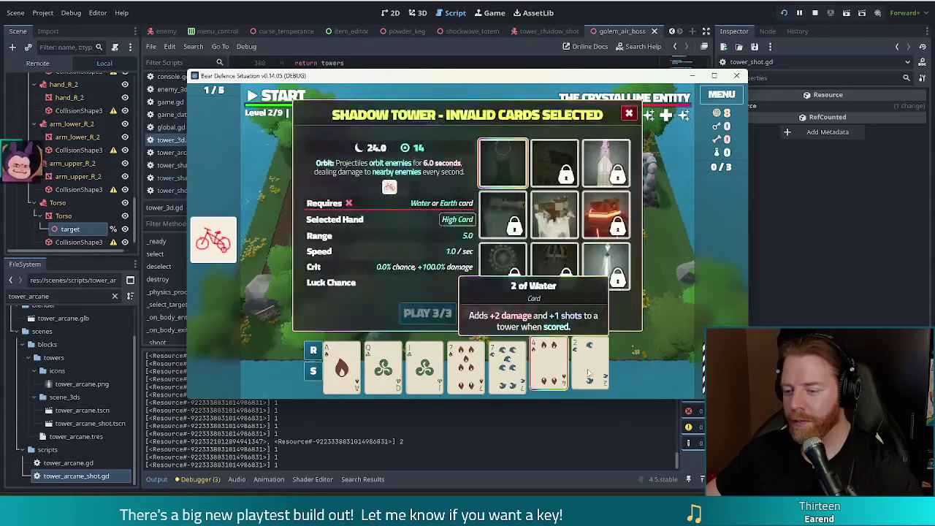
# Step: Discard invalid cards and place a Two Pair tower of queens and 7s near the top-right towers
pyautogui.click(521, 315)
pyautogui.click(384, 365)
pyautogui.click(424, 365)
pyautogui.click(507, 365)
pyautogui.click(550, 365)
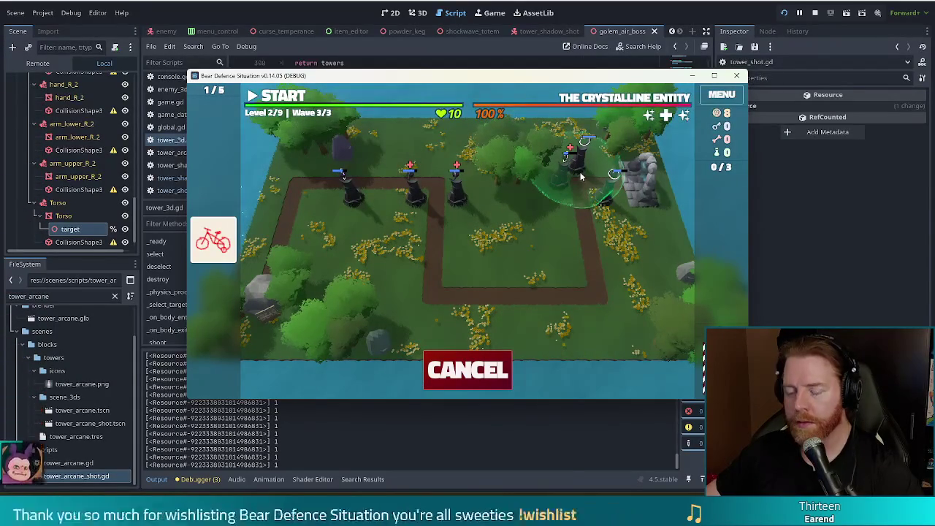
pyautogui.click(580, 173)
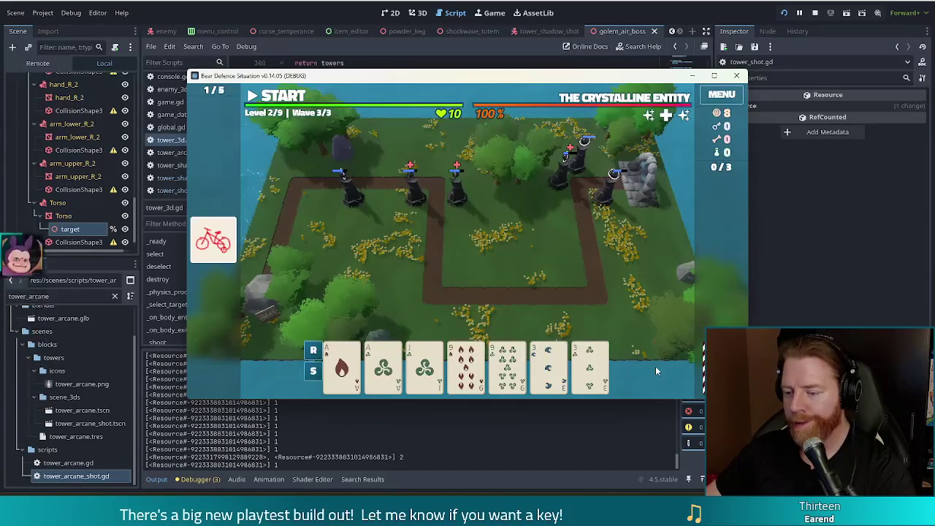
# Step: Play a Two Pair of nines and threes as a Shadow Tower on the map's right side
pyautogui.click(507, 365)
pyautogui.click(466, 365)
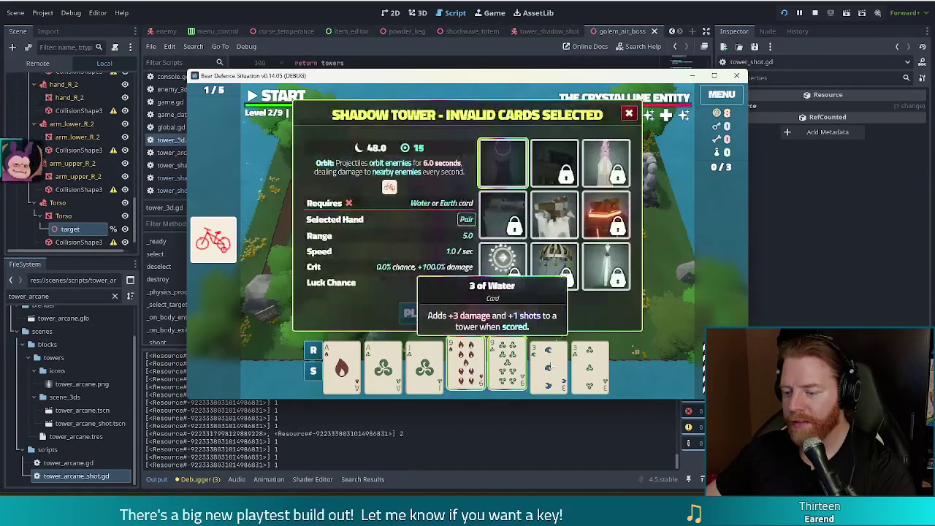
pyautogui.click(549, 366)
pyautogui.click(589, 366)
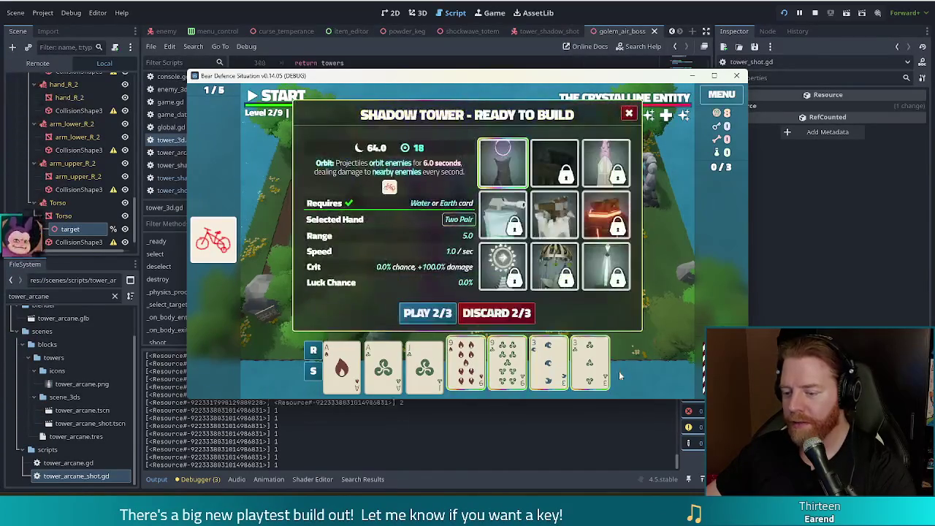
pyautogui.click(427, 312)
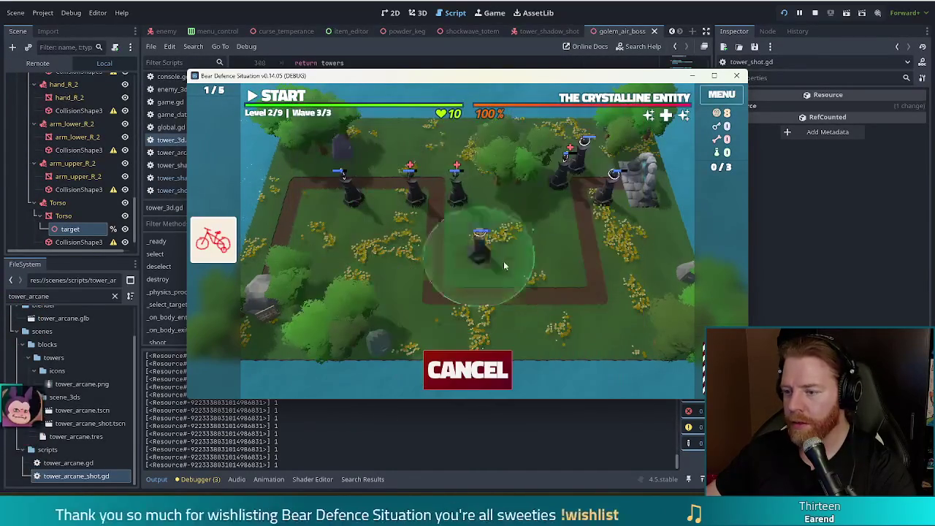
pyautogui.click(562, 210)
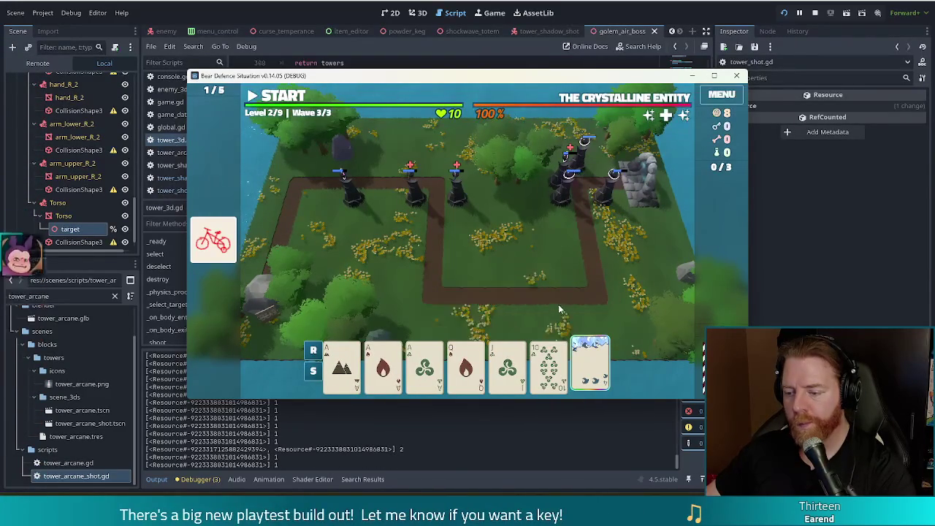
# Step: Discard the 10 of Wind, place a Four of a Kind Aces tower on the right, and start the wave
pyautogui.moveTo(556, 374)
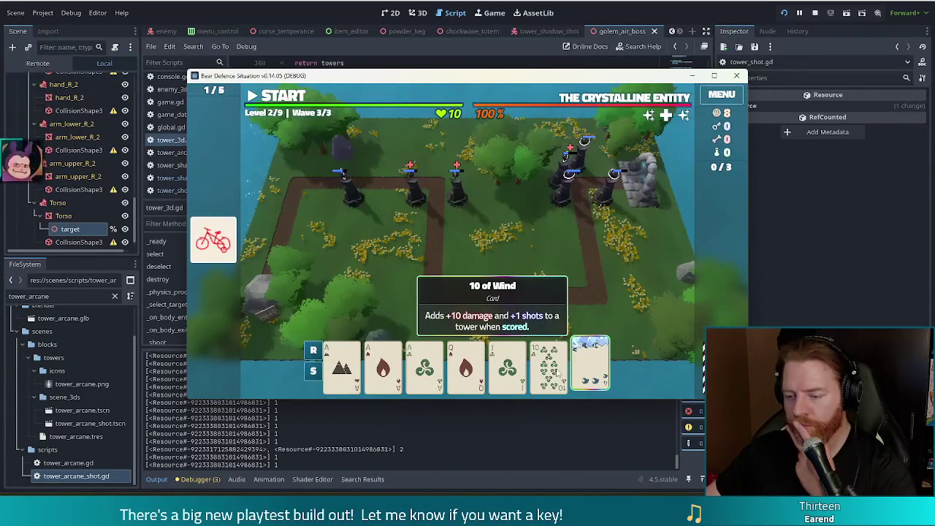
pyautogui.click(557, 371)
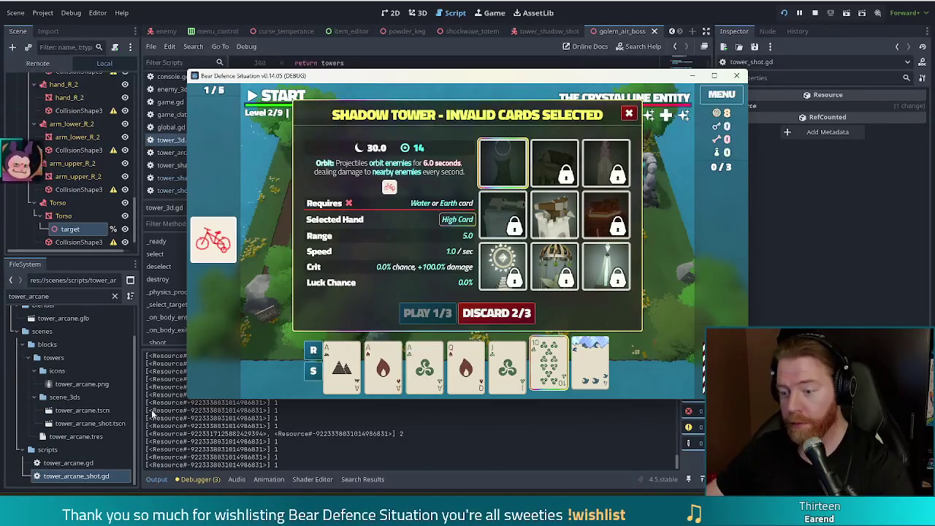
pyautogui.click(511, 316)
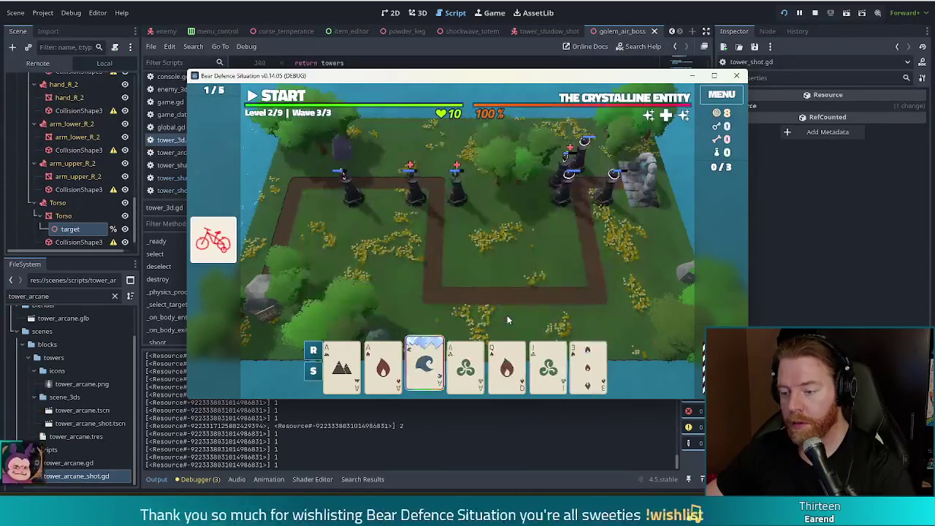
pyautogui.click(466, 366)
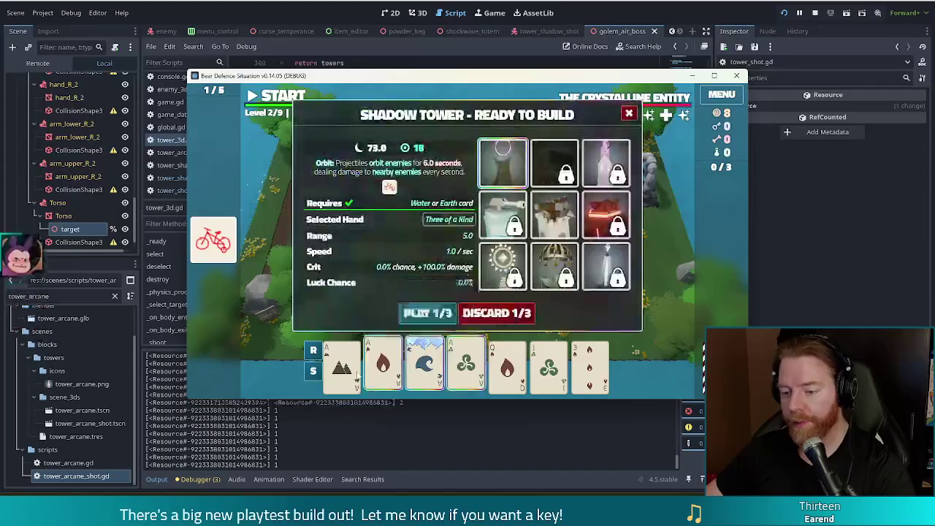
pyautogui.click(383, 365)
pyautogui.click(342, 365)
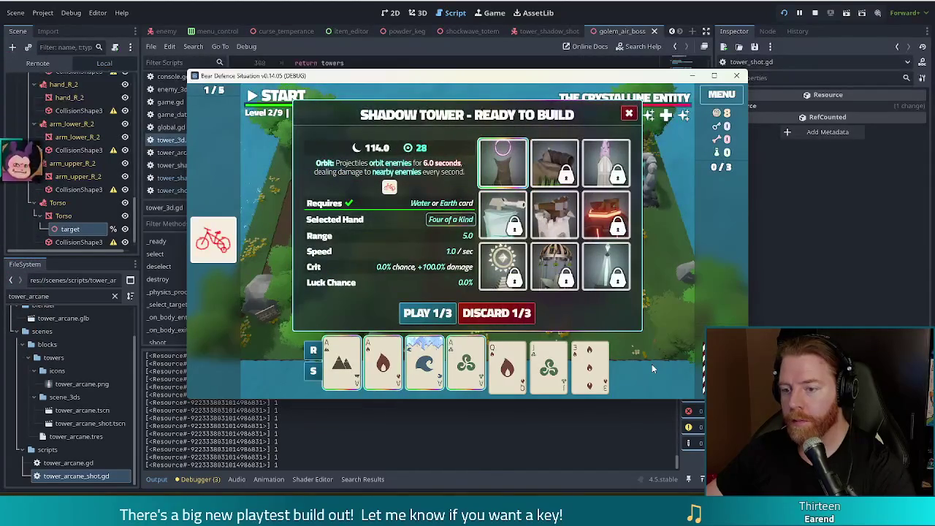
pyautogui.moveTo(543, 287)
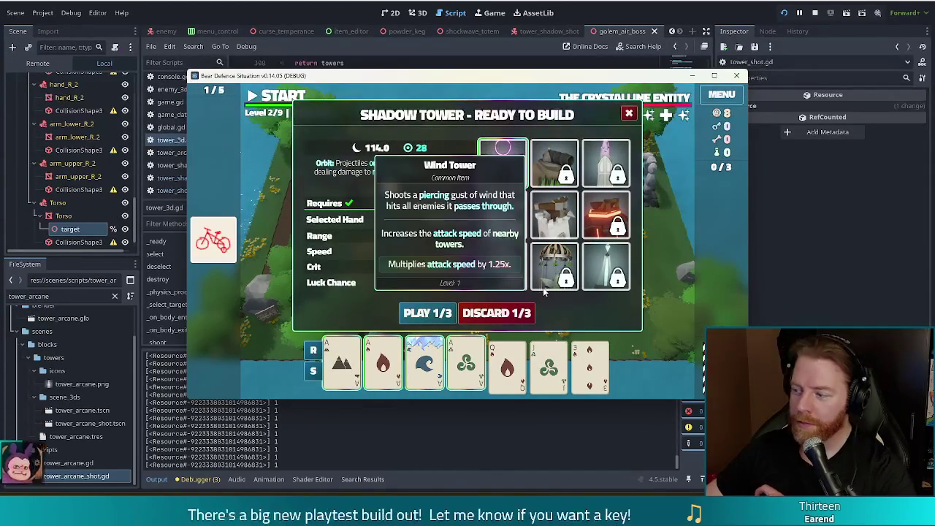
pyautogui.click(427, 313)
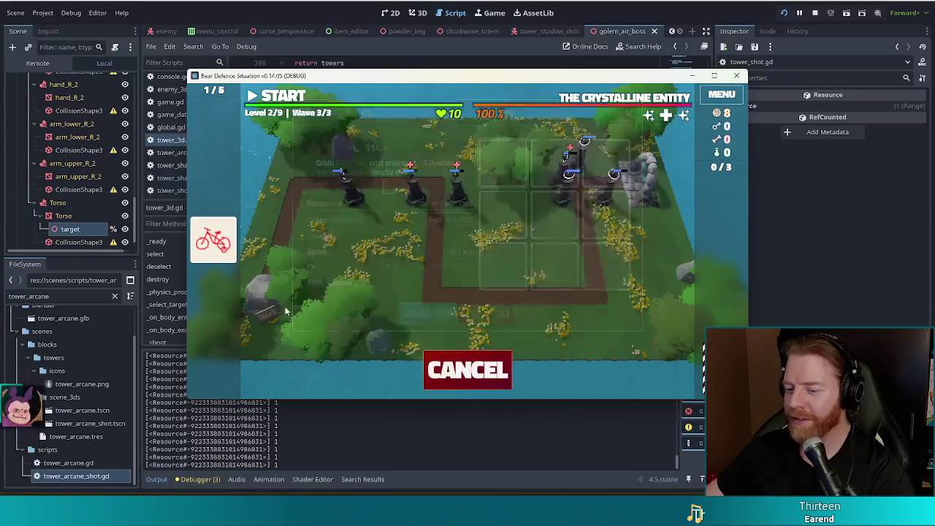
pyautogui.click(564, 207)
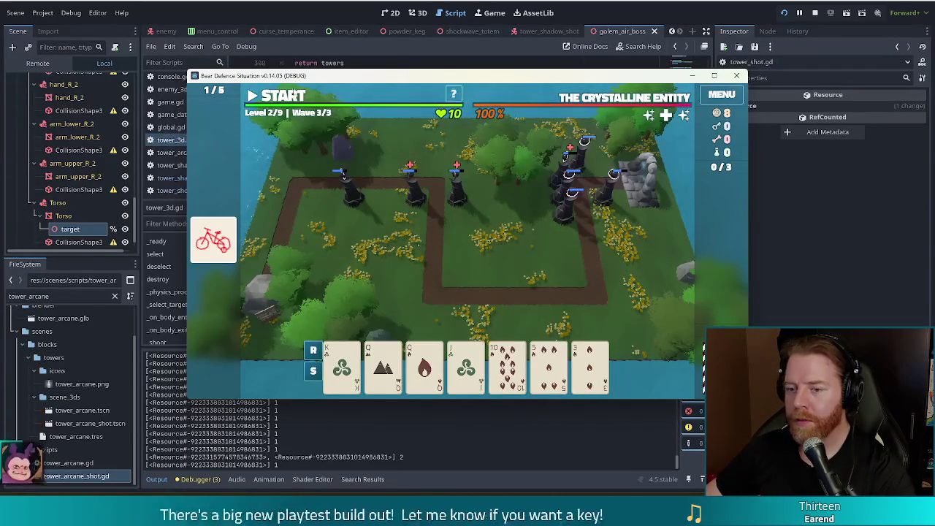
pyautogui.click(281, 96)
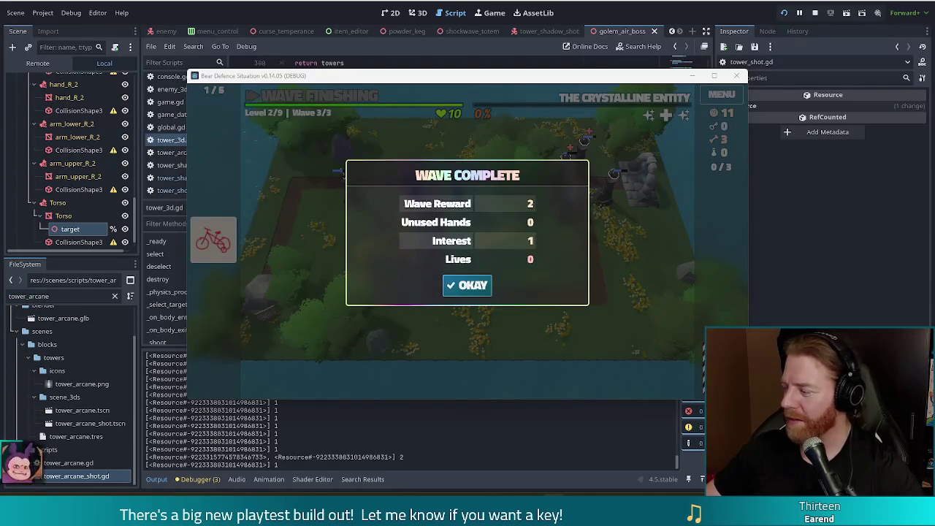
# Step: Dismiss the Wave Complete summary and upgrade the Shadow Tower to level 3
pyautogui.click(467, 285)
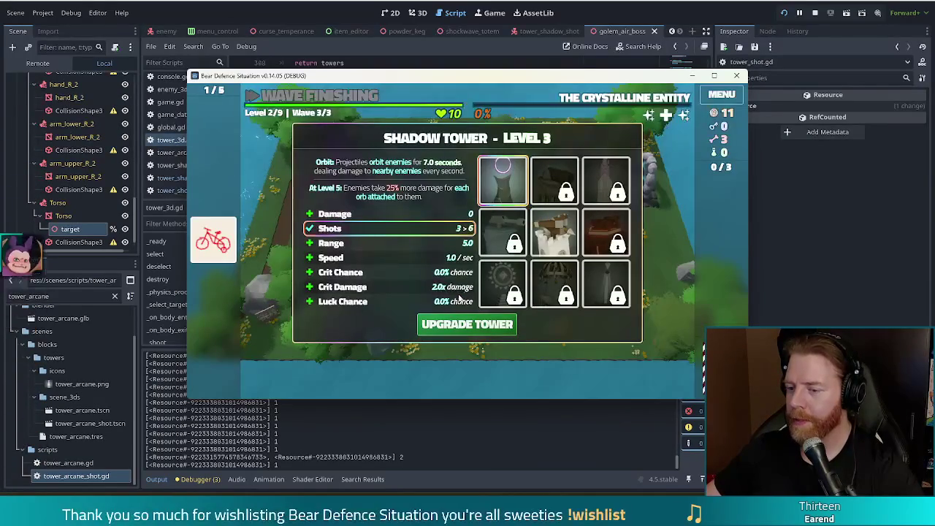
pyautogui.moveTo(562, 243)
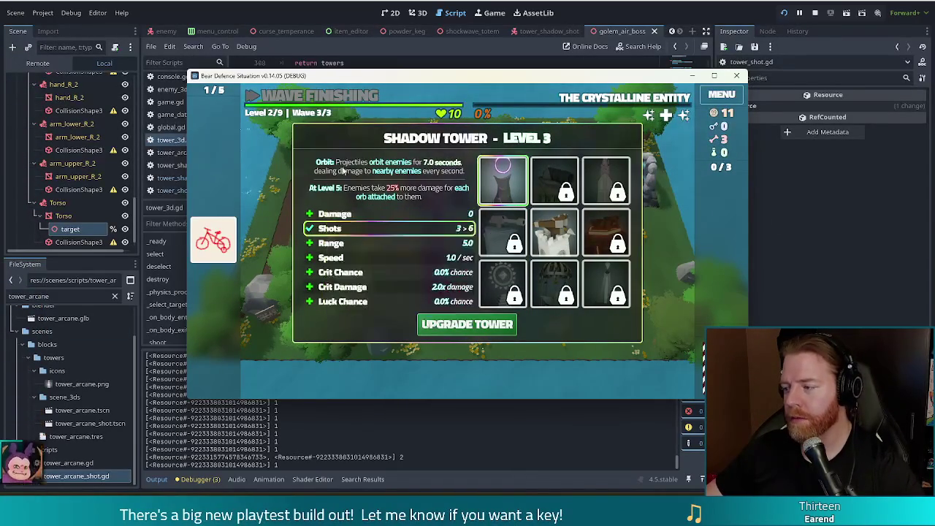
pyautogui.click(473, 327)
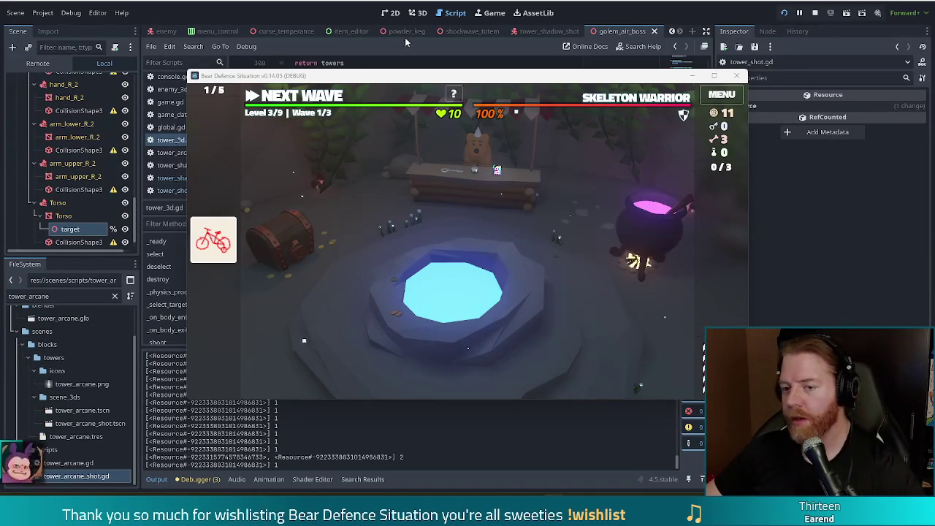
# Step: Stop the game and change the Application Config Version setting from 0.14.05 to 0.14.06
pyautogui.press('F8')
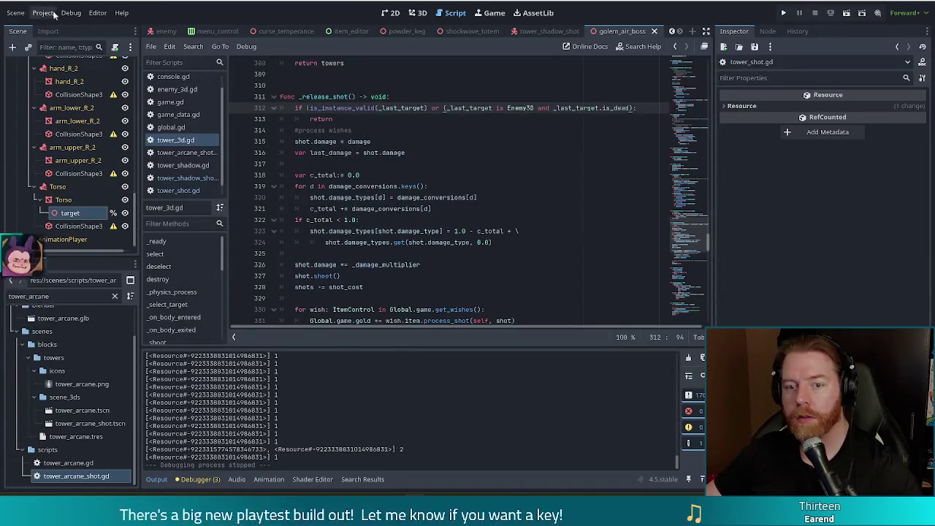
pyautogui.click(45, 13)
pyautogui.click(73, 27)
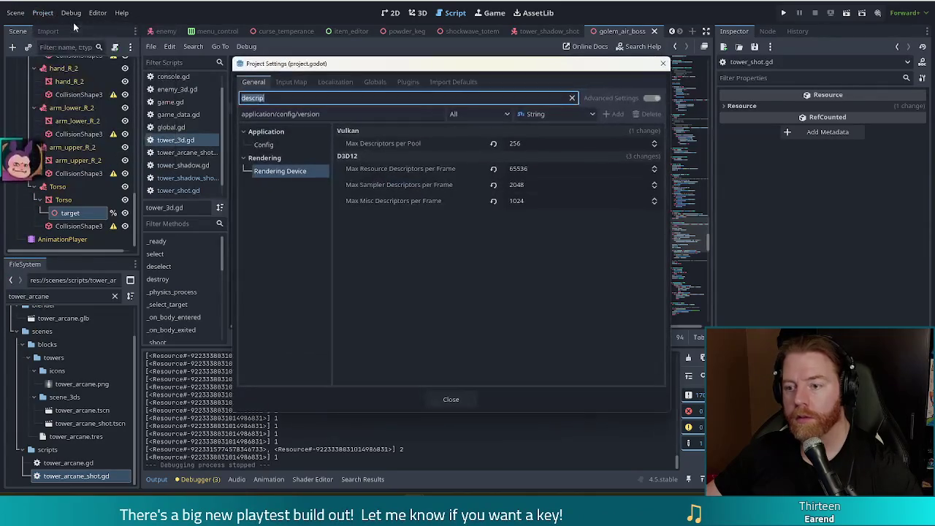
pyautogui.click(571, 97)
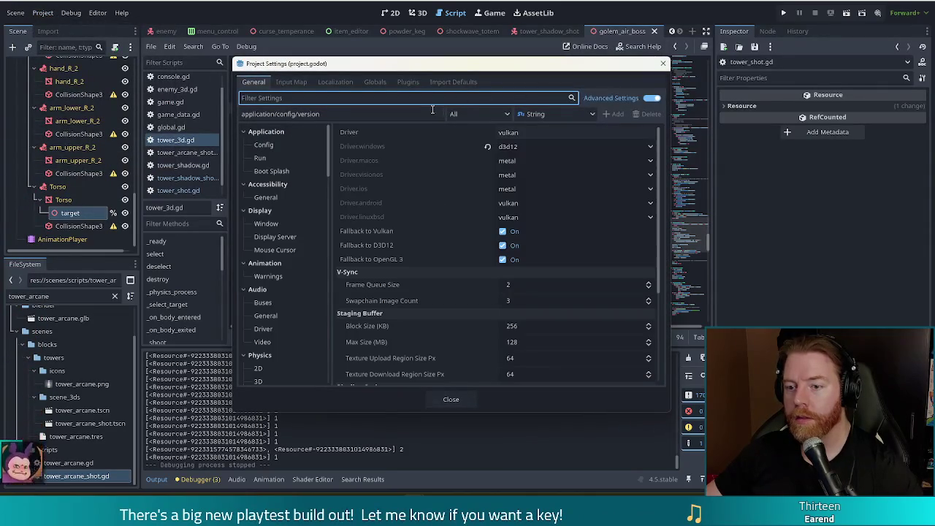
pyautogui.write('version')
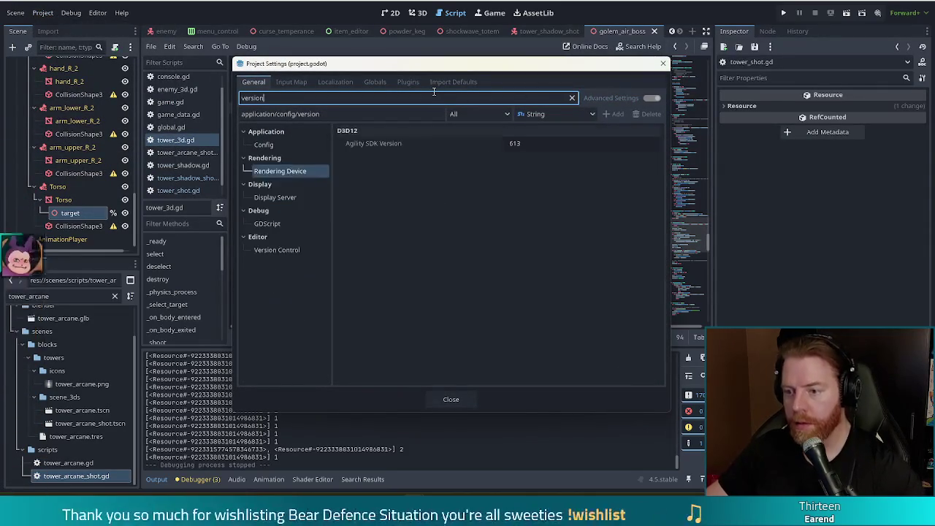
pyautogui.click(263, 145)
pyautogui.click(538, 132)
pyautogui.press('BackSpace')
pyautogui.write('6')
pyautogui.click(457, 401)
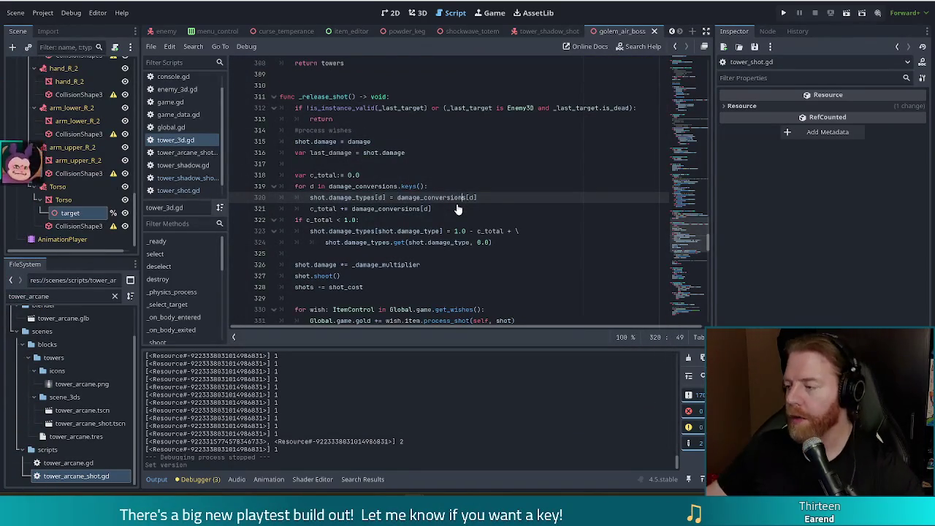
pyautogui.click(42, 13)
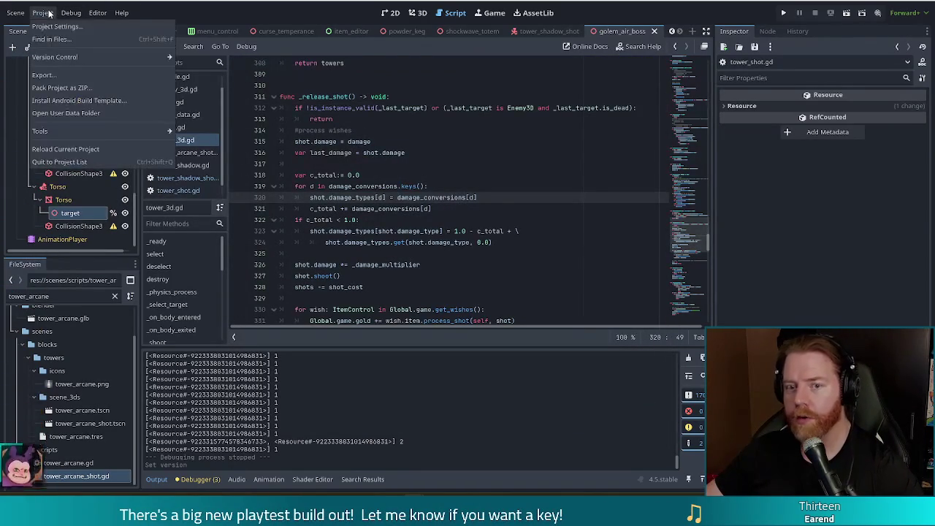
# Step: Export debug builds of all presets, Windows Desktop and Linux, then return to tower_3d.gd at line 321
pyautogui.click(64, 76)
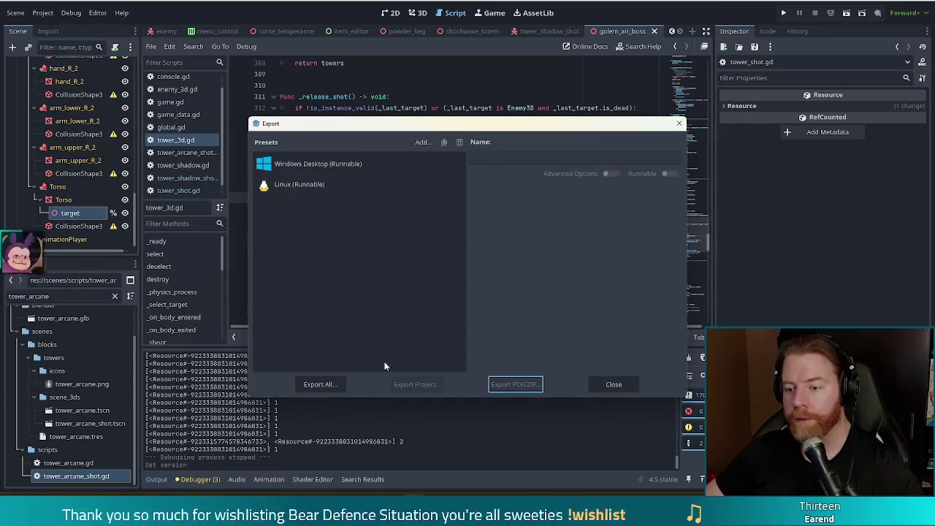
pyautogui.click(320, 384)
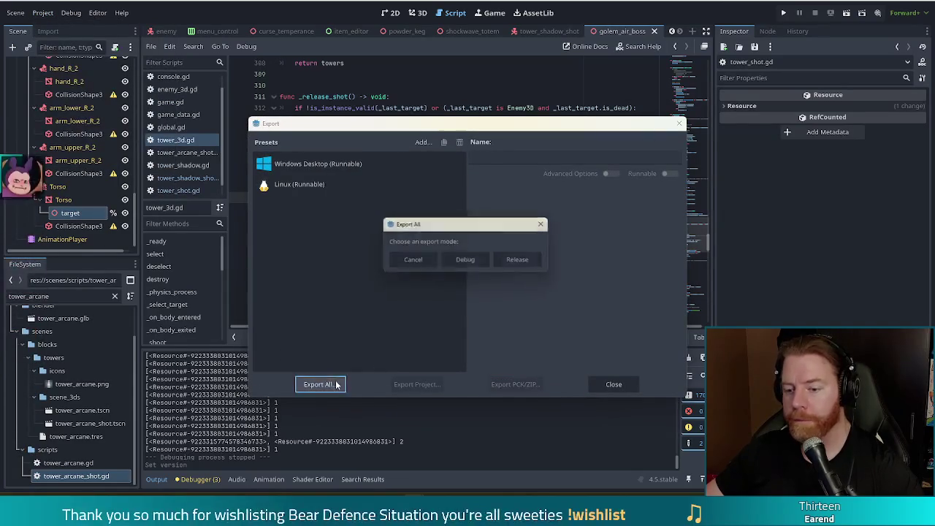
pyautogui.click(466, 263)
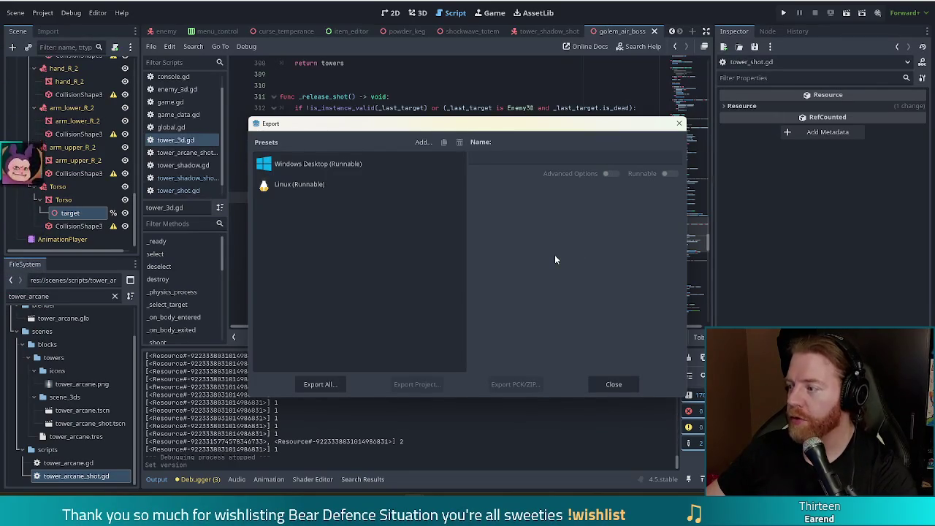
pyautogui.click(605, 384)
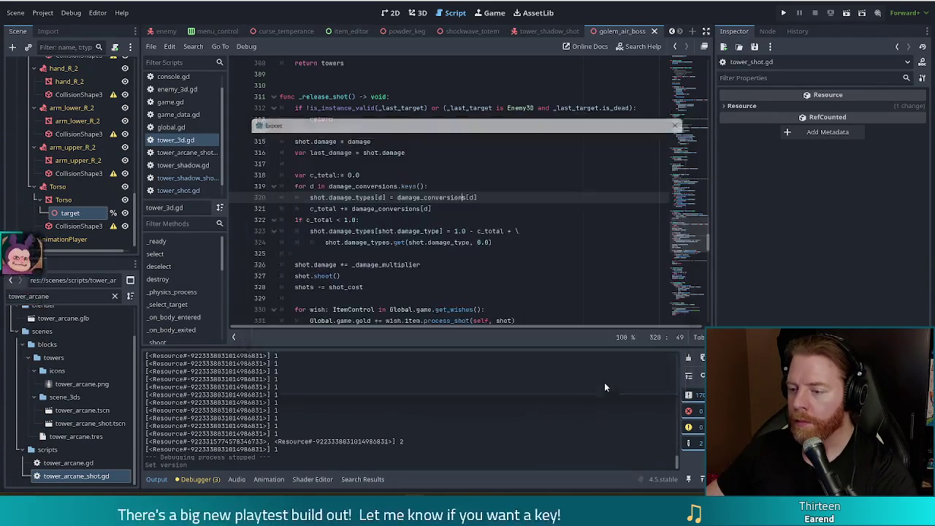
pyautogui.click(502, 209)
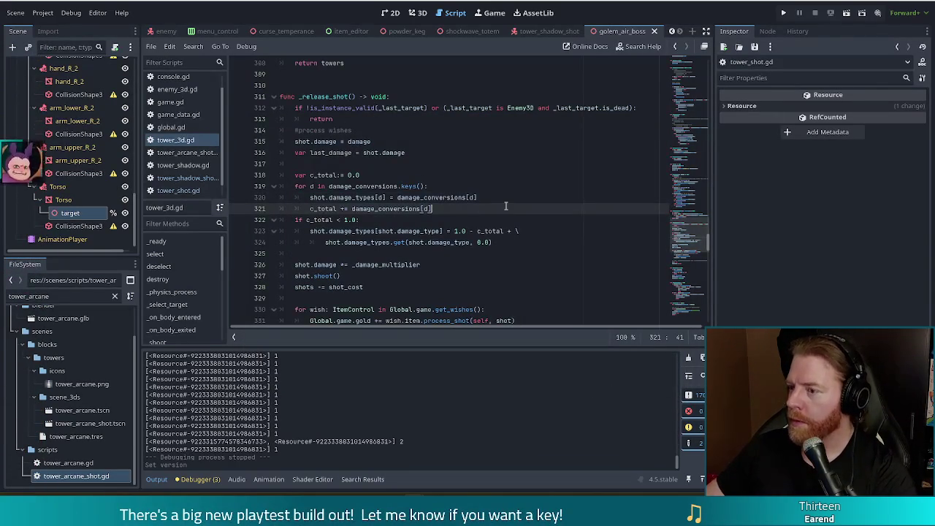
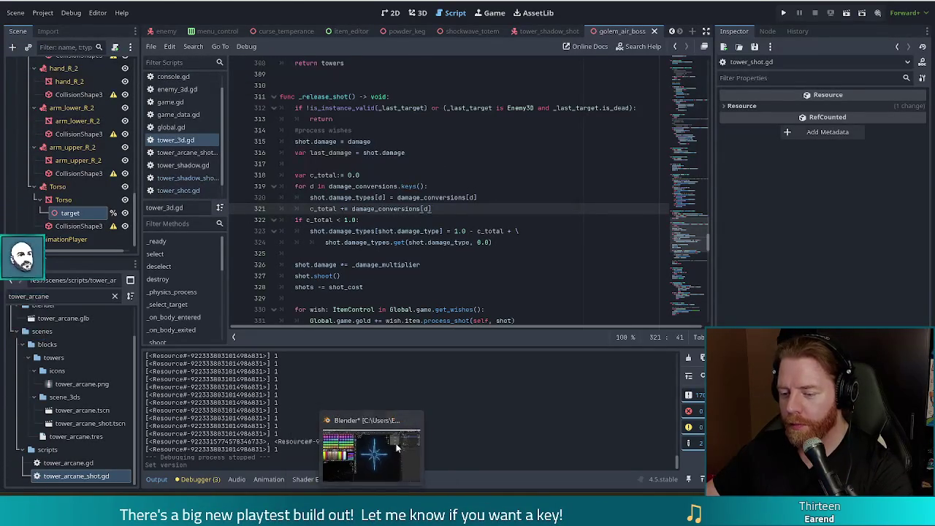
# Step: Switch from Godot to the Blender window from the taskbar
pyautogui.click(376, 453)
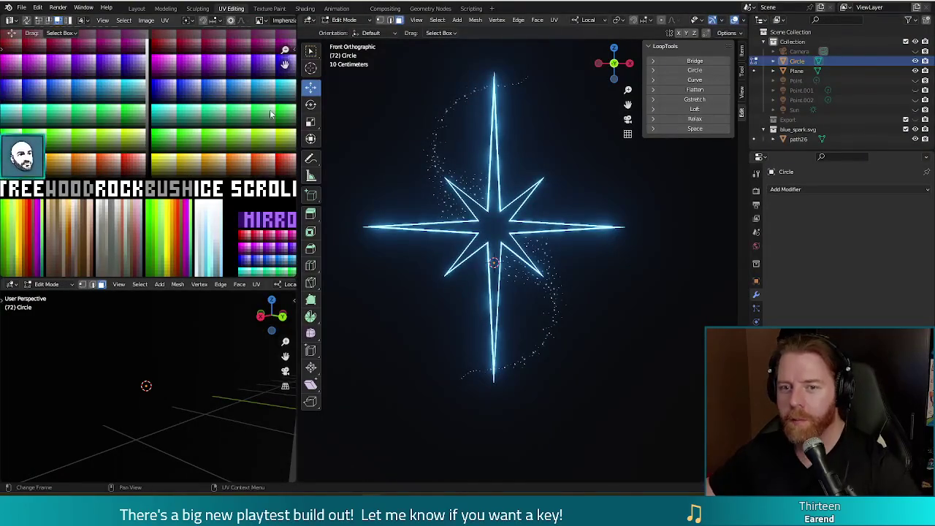
# Step: Save the blue spark scene, then open crazy_eights.blend from the recent files
pyautogui.hotkey('ctrl', 's')
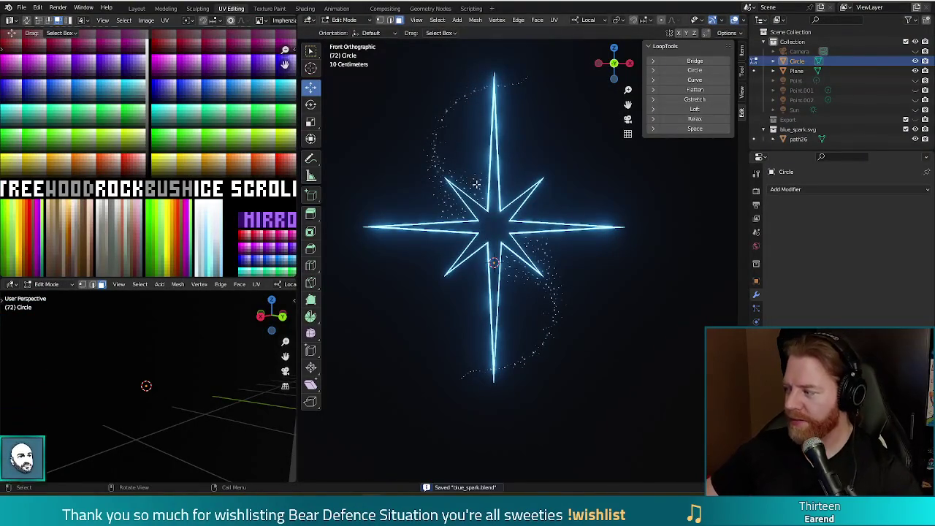
pyautogui.scroll(-4, 544, 284)
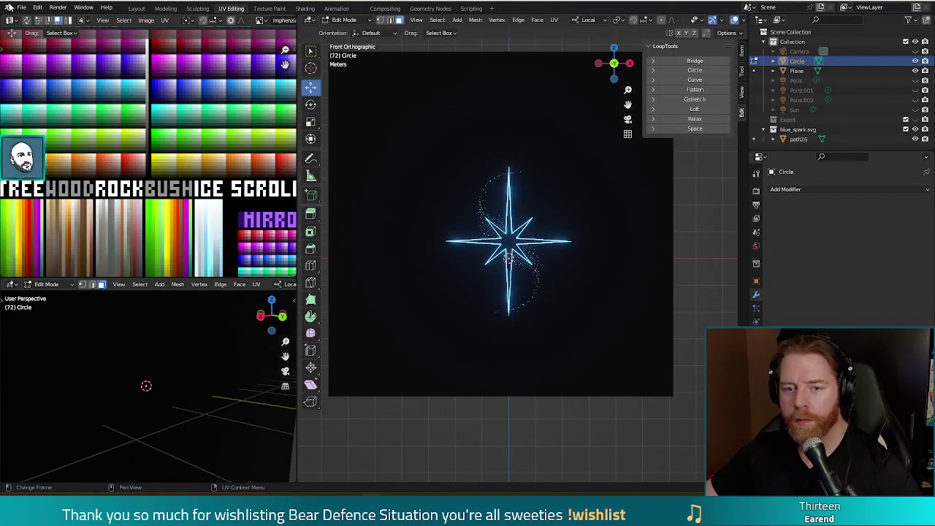
pyautogui.click(22, 8)
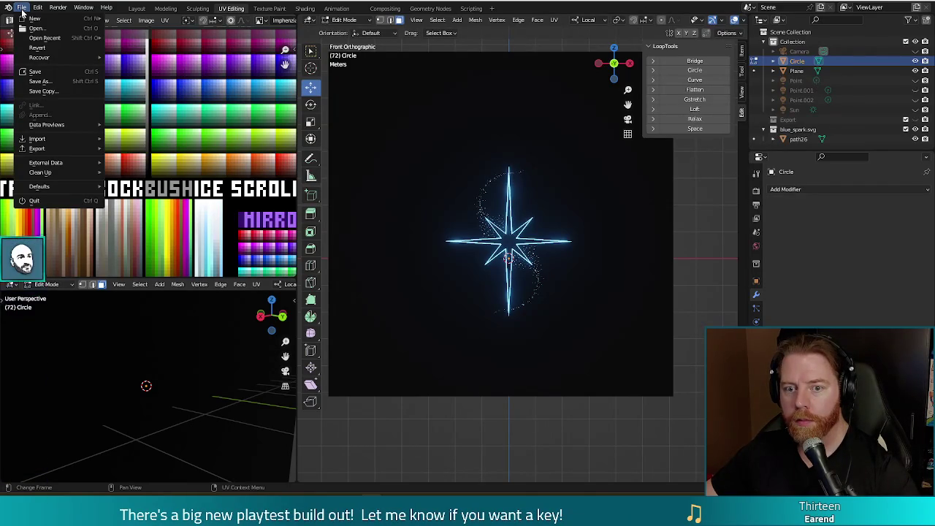
pyautogui.moveTo(32, 39)
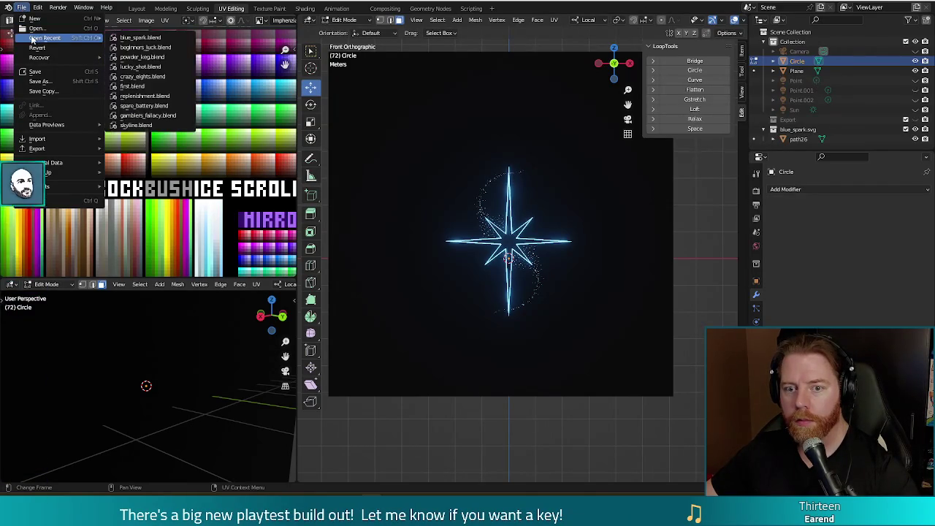
pyautogui.click(150, 75)
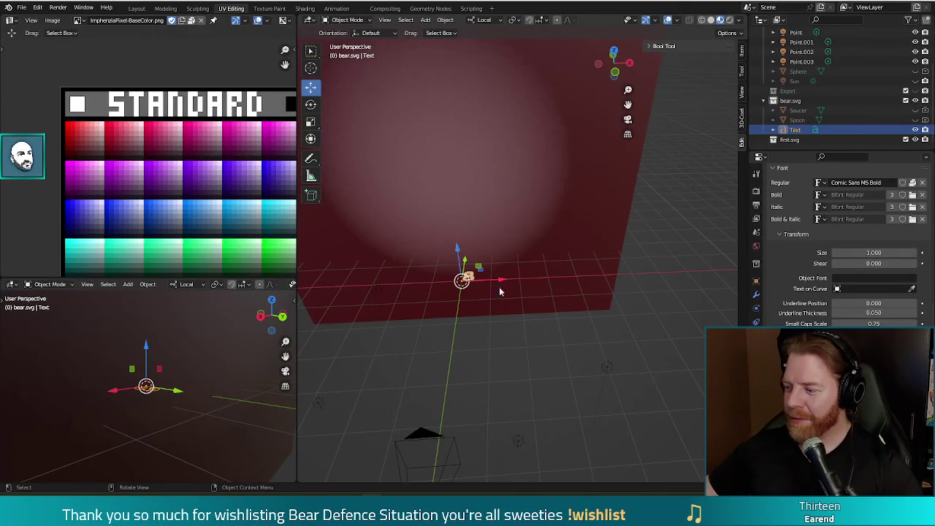
# Step: Move the 8 text object's geometry to the world origin with Geometry to Origin
pyautogui.scroll(4, 471, 319)
pyautogui.moveTo(464, 320)
pyautogui.mouseDown()
pyautogui.moveTo(555, 258)
pyautogui.moveTo(553, 328)
pyautogui.moveTo(549, 284)
pyautogui.mouseUp()
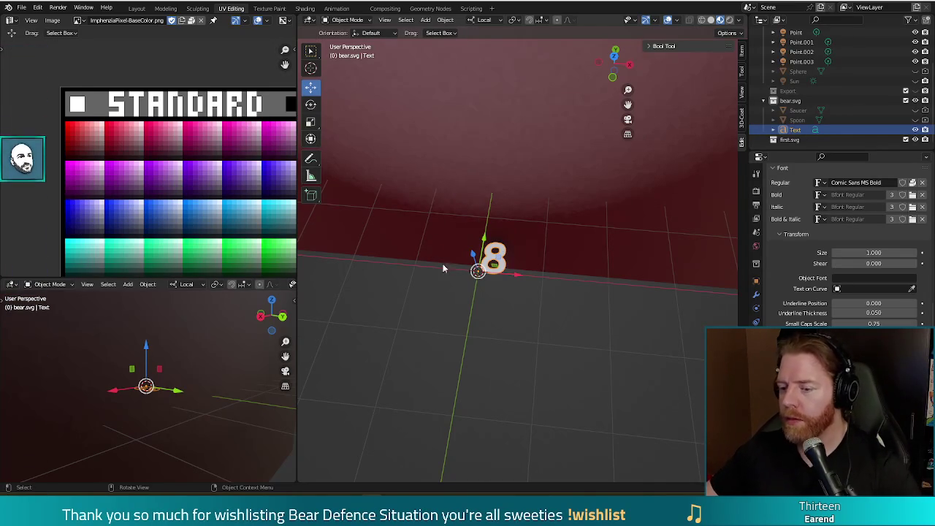
pyautogui.rightClick(549, 256)
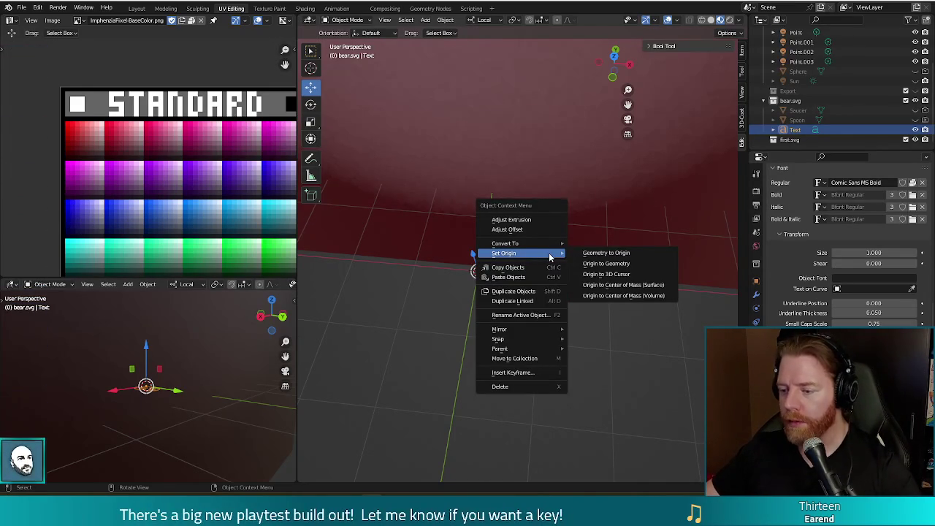
pyautogui.click(622, 267)
pyautogui.rightClick(623, 263)
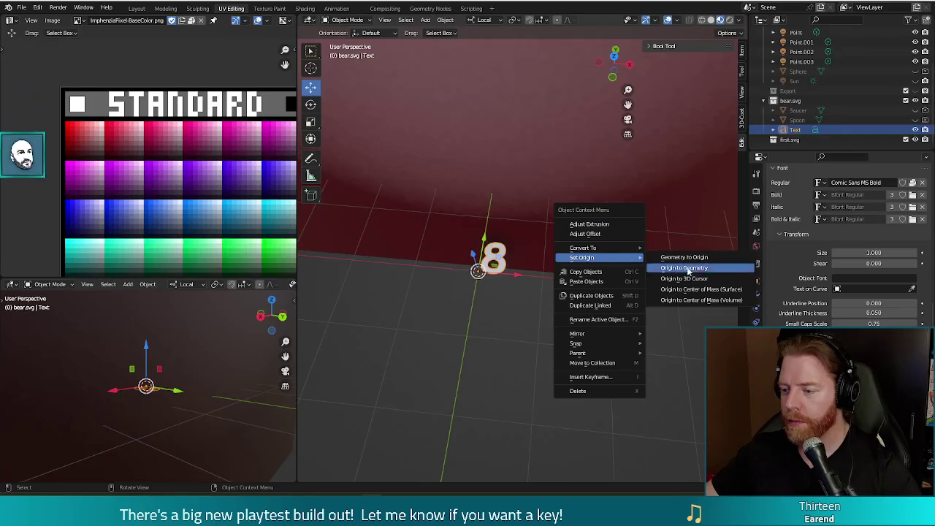
pyautogui.click(683, 257)
# Step: Edit the 8 text in Edit Mode, typing 3, then return to Object Mode
pyautogui.moveTo(621, 274); pyautogui.dragTo(587, 257)
pyautogui.press('Tab')
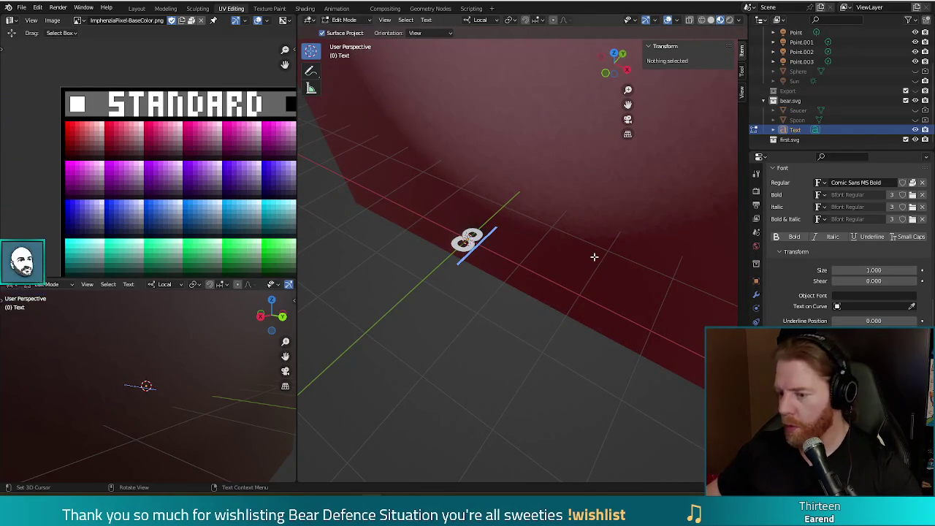
pyautogui.write('3')
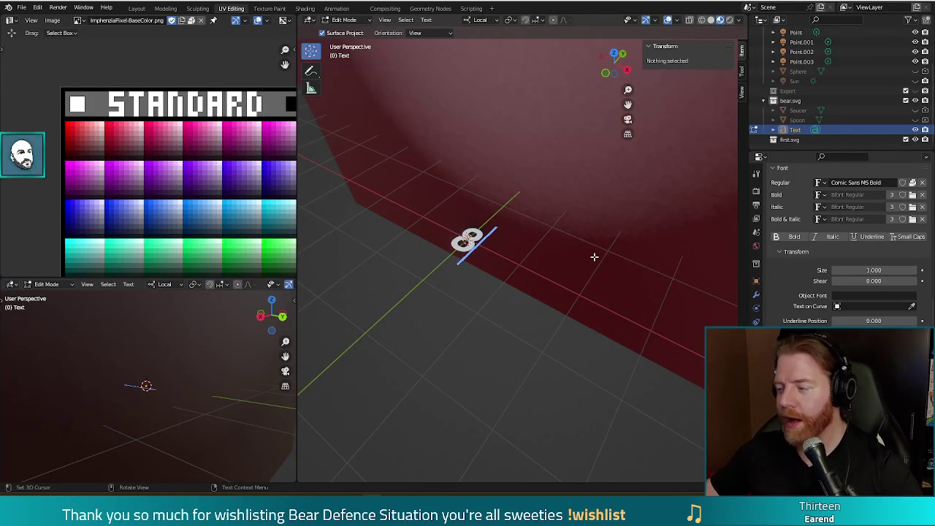
pyautogui.press('Tab')
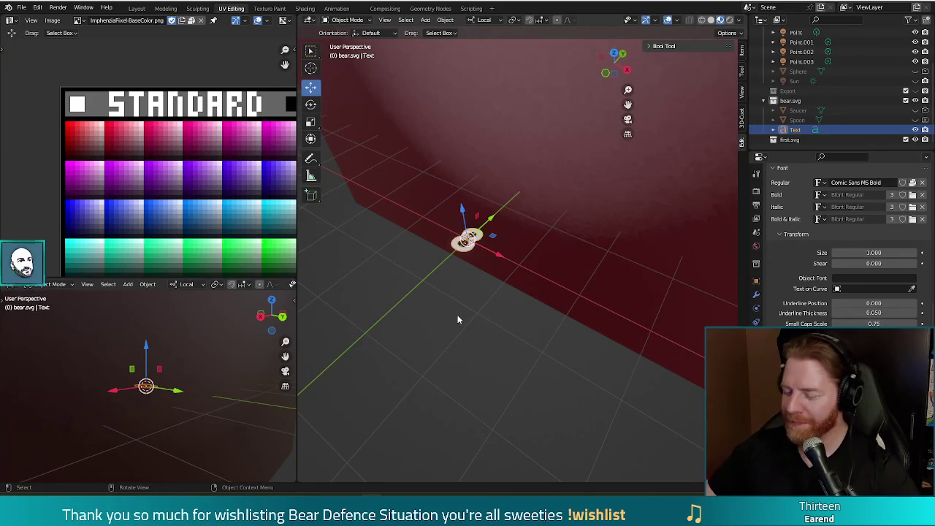
pyautogui.rightClick(555, 223)
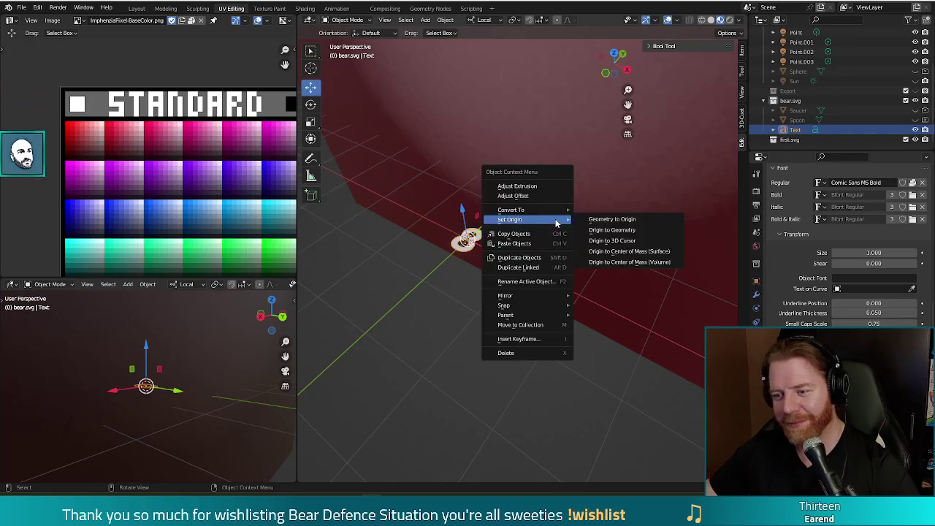
# Step: Convert the 8 text object to a mesh and select it
pyautogui.moveTo(559, 211)
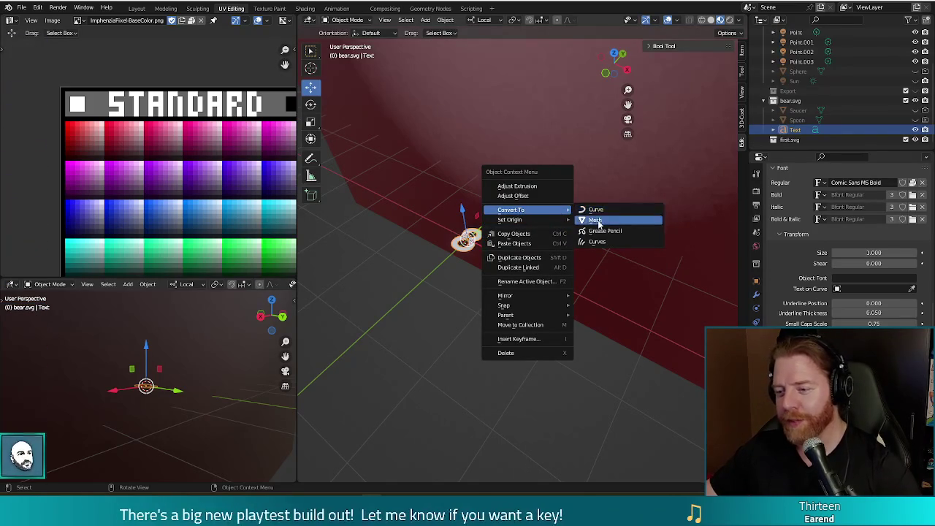
pyautogui.click(593, 220)
pyautogui.click(491, 277)
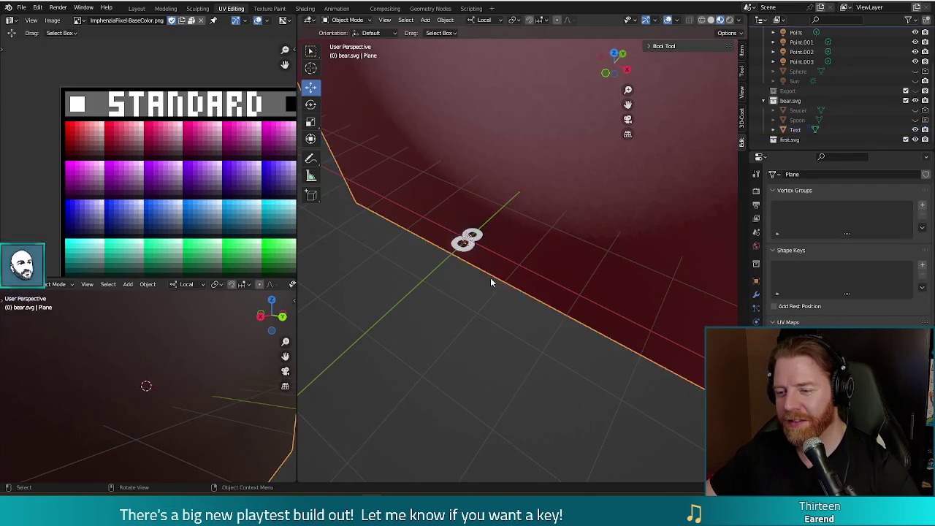
pyautogui.press('a')
# Step: Enter Edit Mode on the 8 mesh, frame it and orbit the view around it
pyautogui.press('Tab')
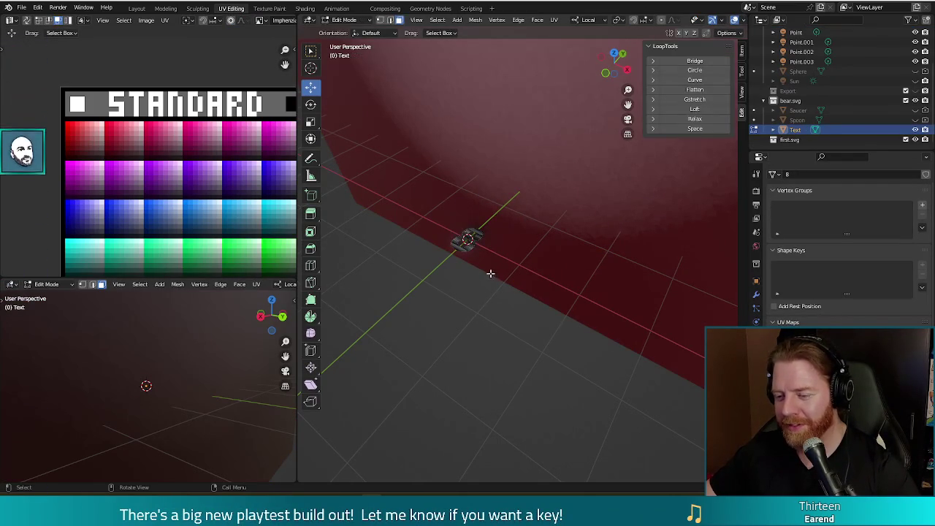
pyautogui.press('KP_Decimal')
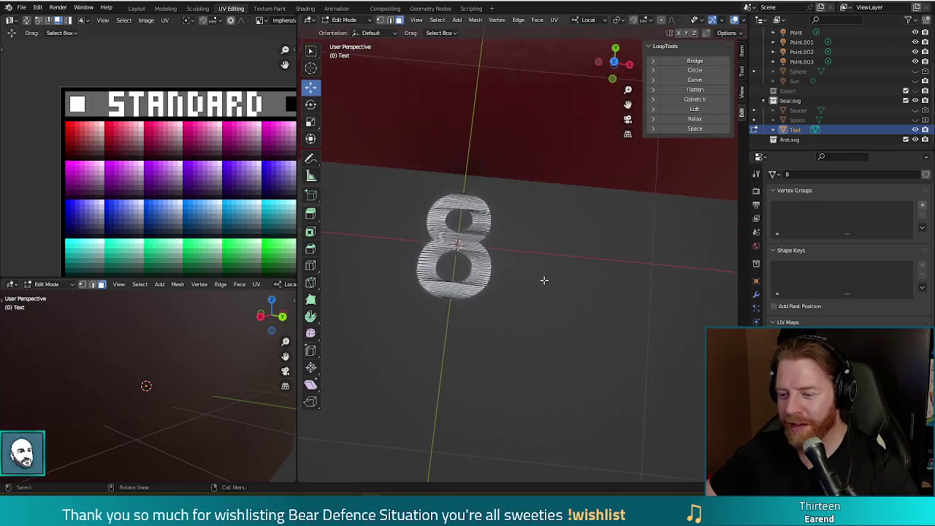
pyautogui.scroll(6, 544, 280)
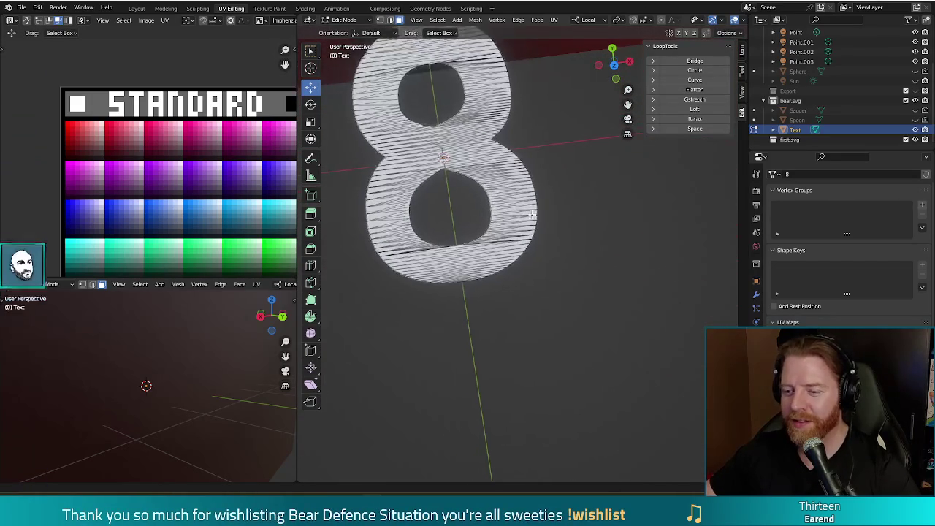
pyautogui.moveTo(533, 214); pyautogui.dragTo(566, 235)
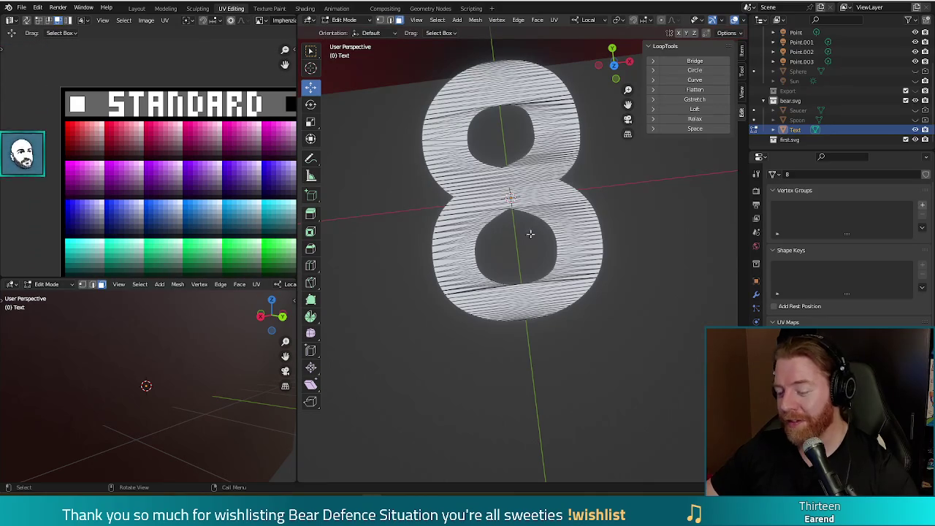
pyautogui.scroll(-3, 654, 287)
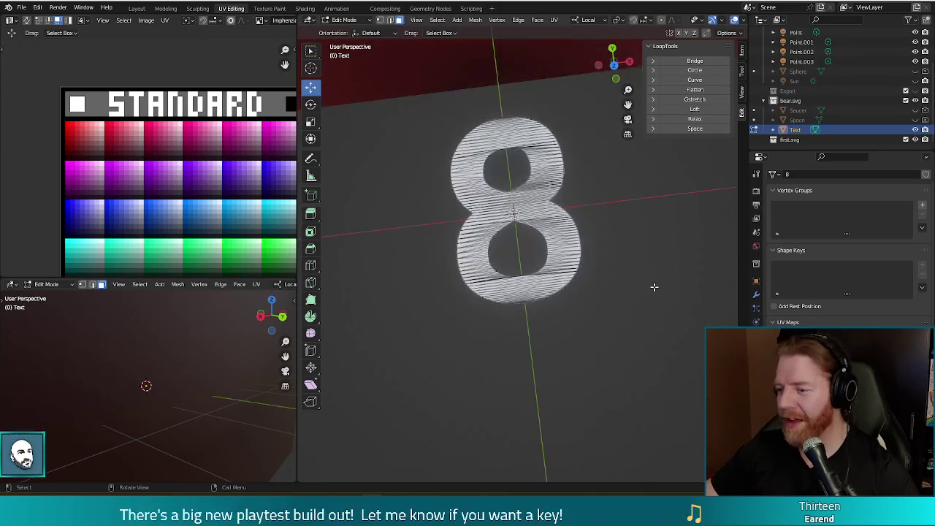
pyautogui.scroll(-3, 654, 288)
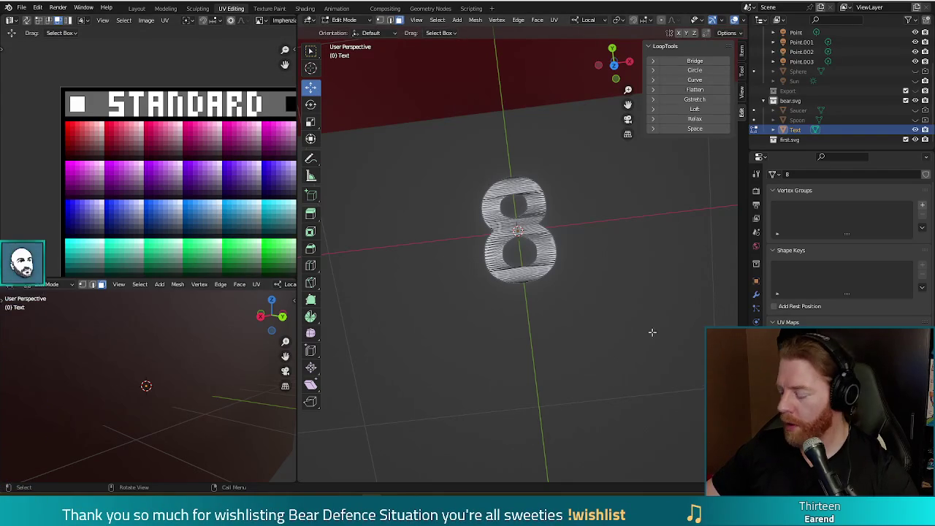
pyautogui.moveTo(640, 302)
pyautogui.mouseDown()
pyautogui.moveTo(587, 269)
pyautogui.moveTo(674, 263)
pyautogui.moveTo(639, 270)
pyautogui.mouseUp()
# Step: Rotate all of the 8's geometry by -90 degrees and switch to front orthographic view
pyautogui.press('a')
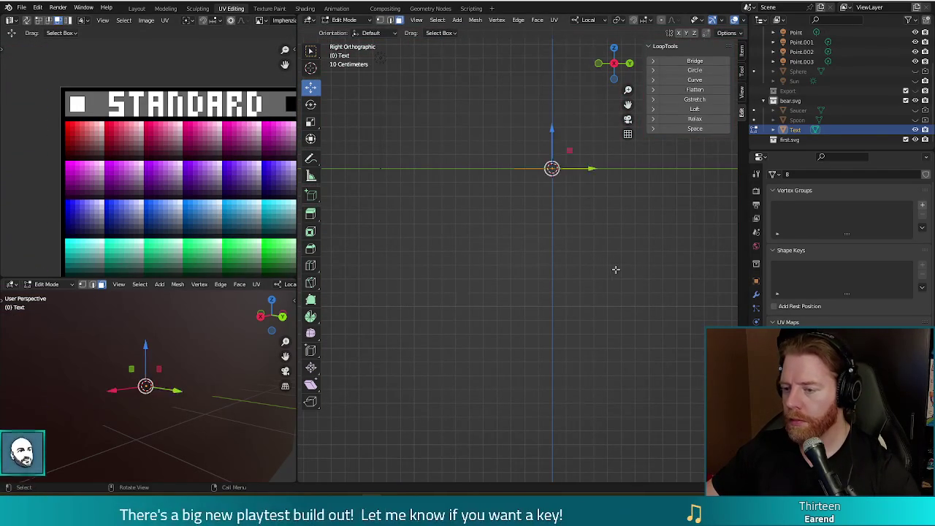
pyautogui.press('r')
pyautogui.click(585, 143)
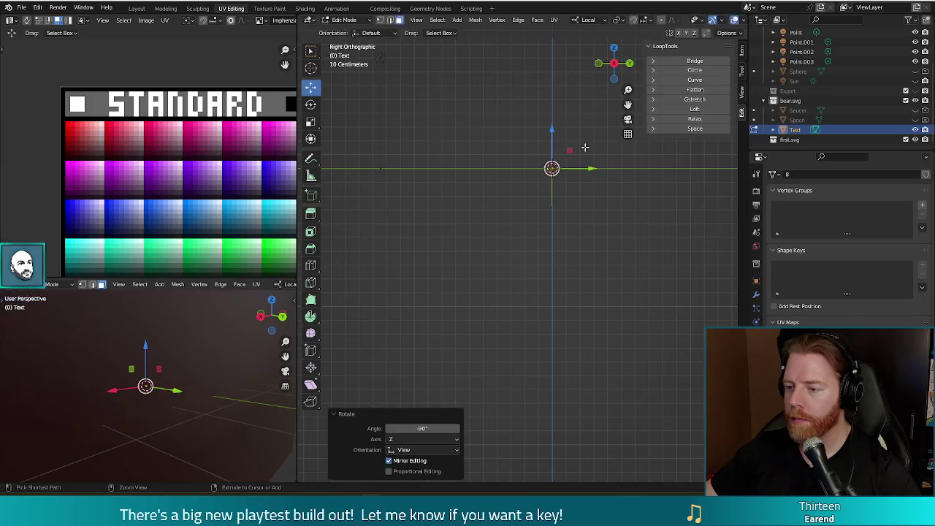
pyautogui.press('KP_1')
pyautogui.scroll(-3, 577, 181)
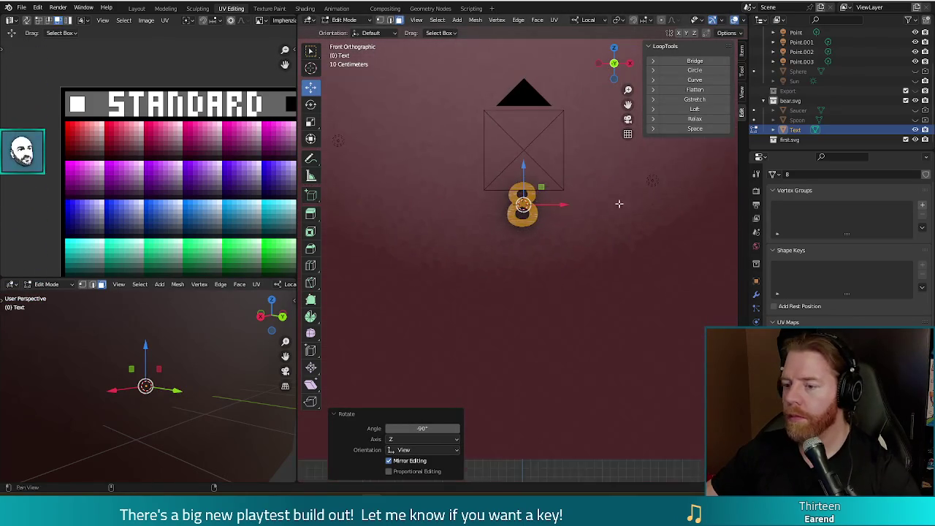
# Step: Raise the 8 about 0.614 m, checking the result with test renders
pyautogui.press('F12')
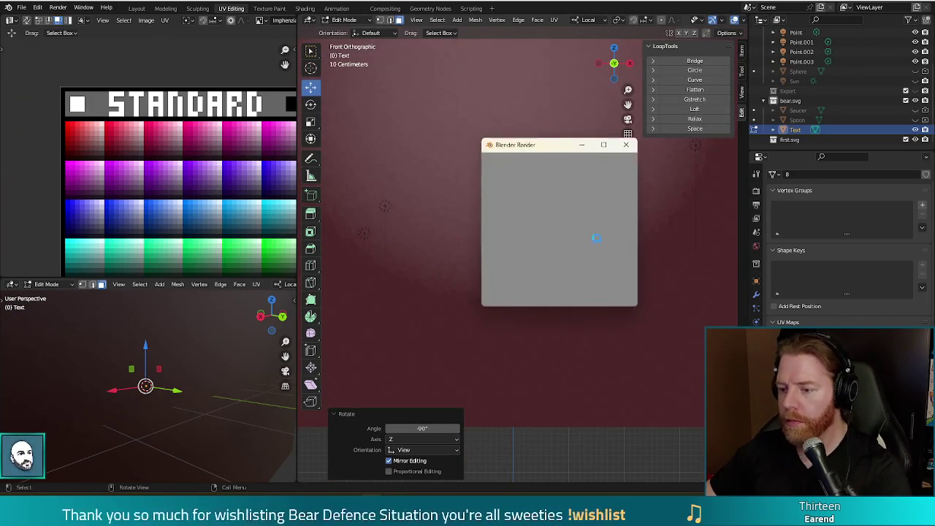
pyautogui.click(627, 144)
pyautogui.moveTo(517, 220); pyautogui.dragTo(516, 186)
pyautogui.press('F12')
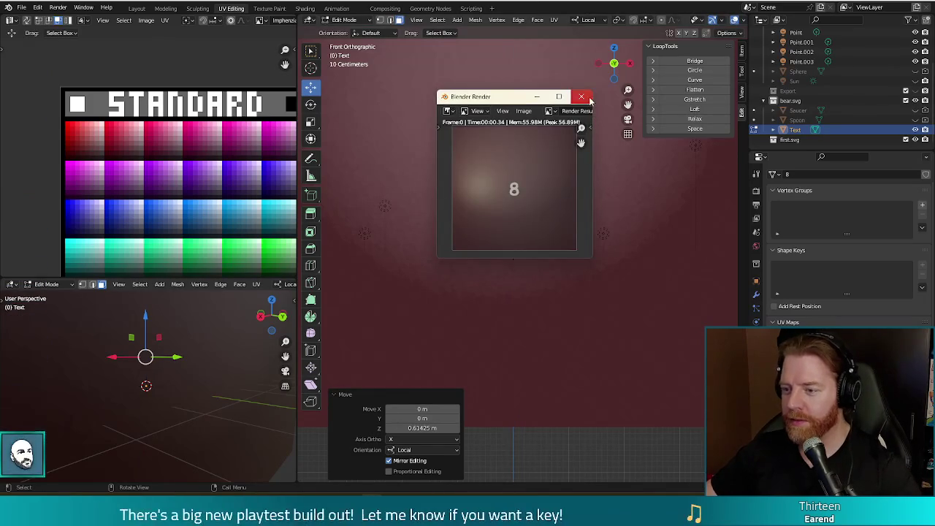
pyautogui.click(582, 97)
# Step: Scale the 8 up about 6.98 times, then a further 1.336, checking with a render
pyautogui.press('s')
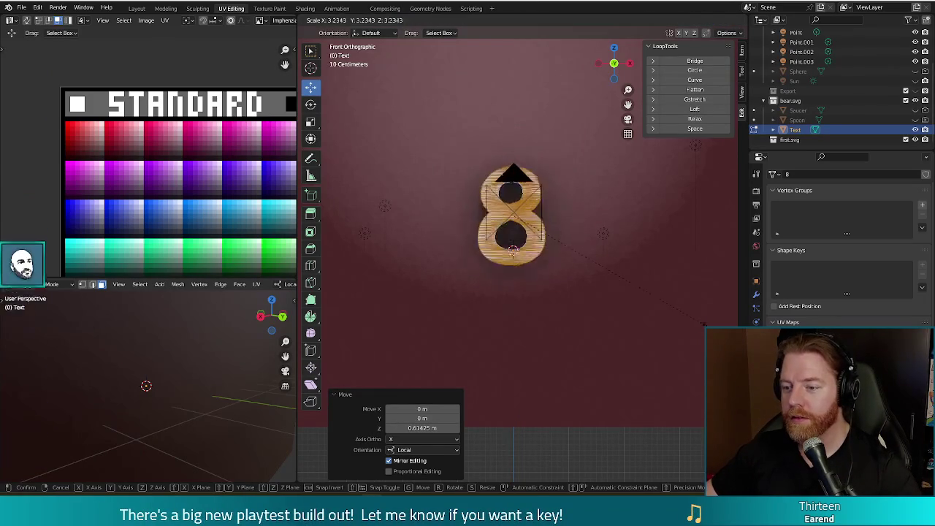
pyautogui.click(486, 437)
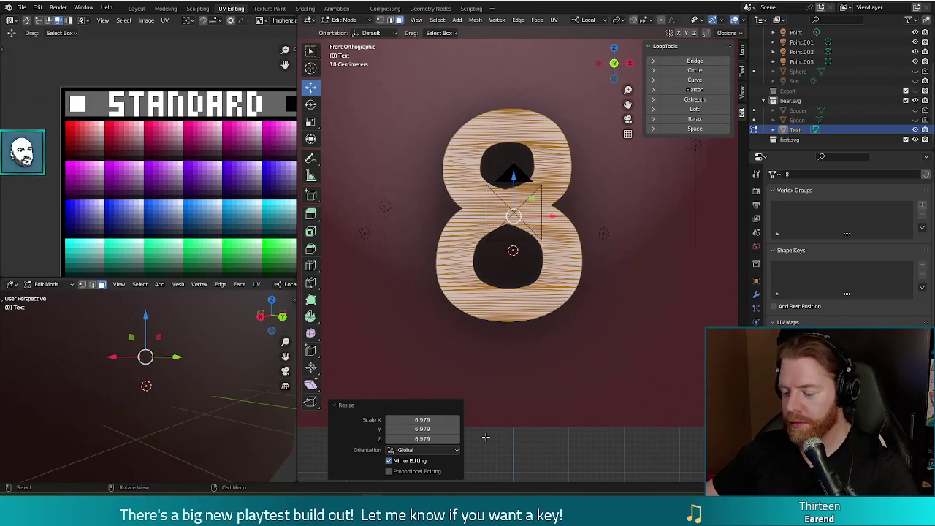
pyautogui.press('F12')
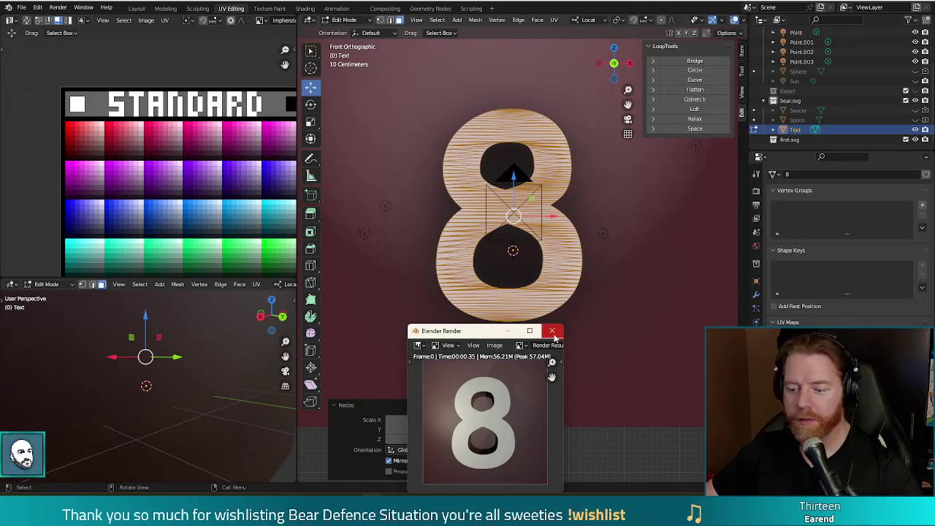
pyautogui.click(554, 335)
pyautogui.press('s')
pyautogui.click(587, 355)
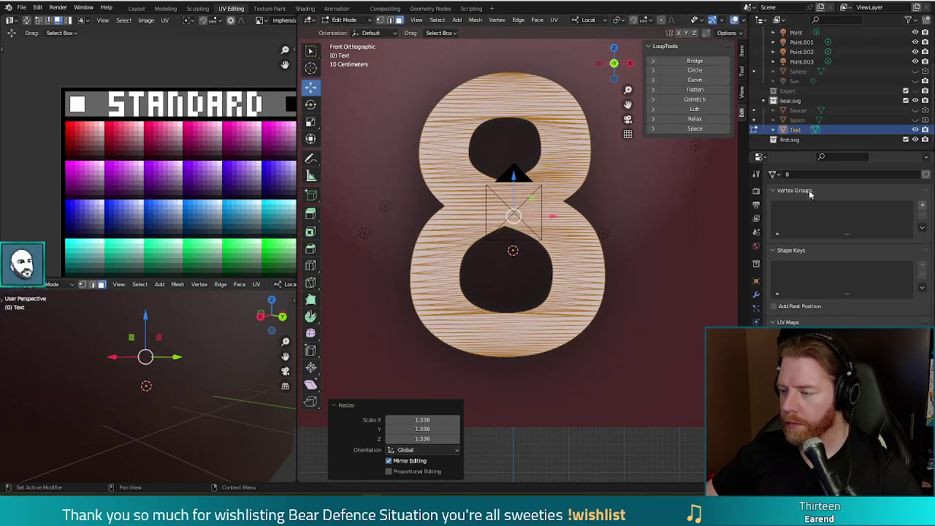
# Step: Filter the Properties by 'shadow' and browse the collection, modifier and constraint tabs
pyautogui.write('shad')
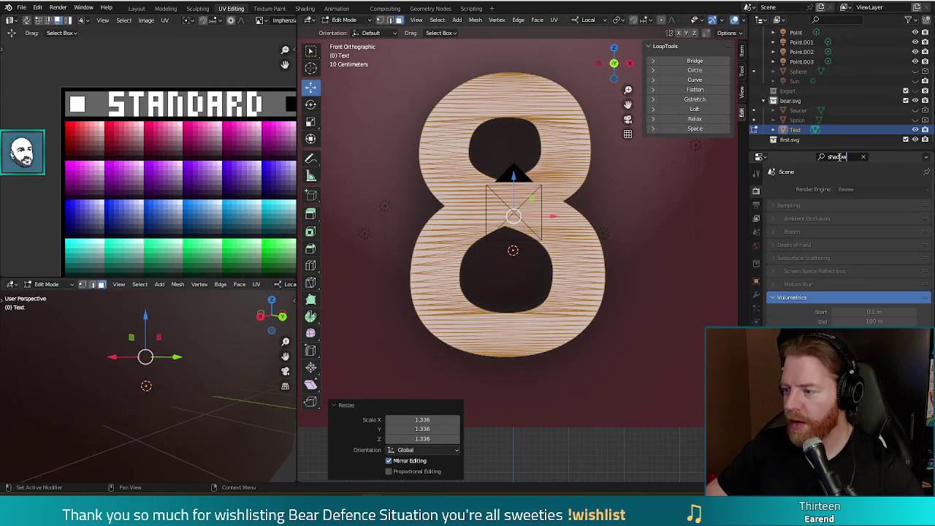
pyautogui.write('ow')
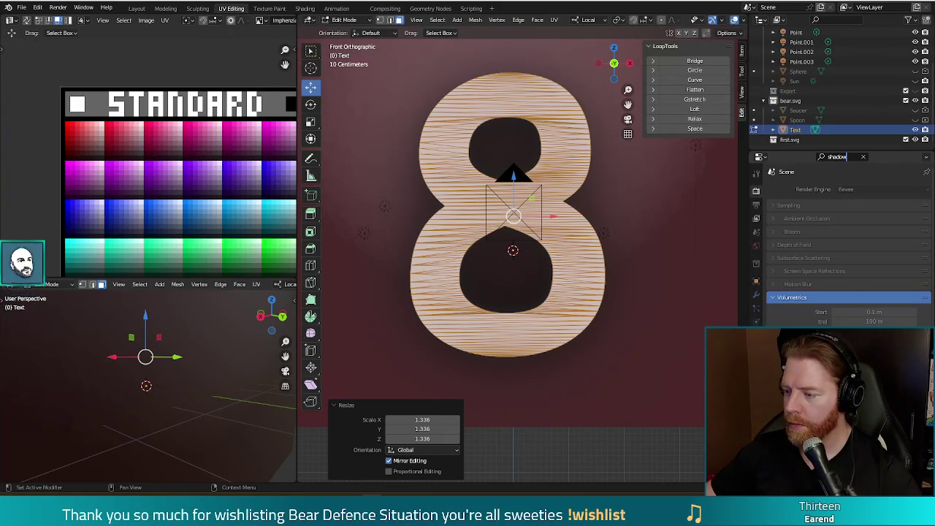
pyautogui.scroll(-4, 848, 241)
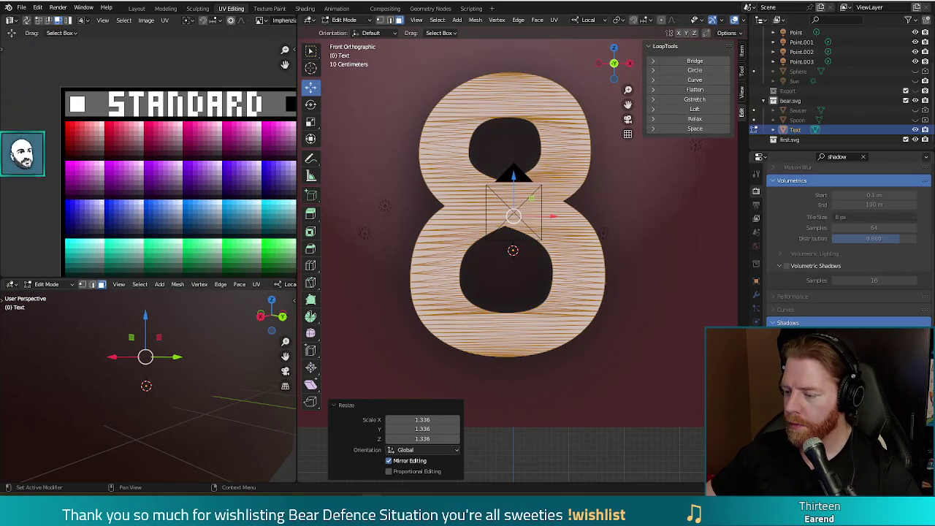
pyautogui.scroll(-4, 848, 241)
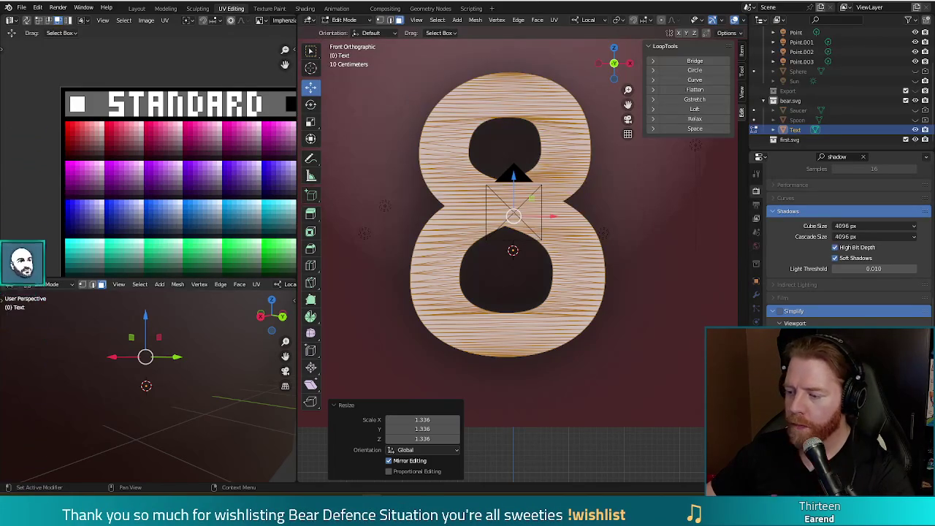
pyautogui.scroll(6, 797, 287)
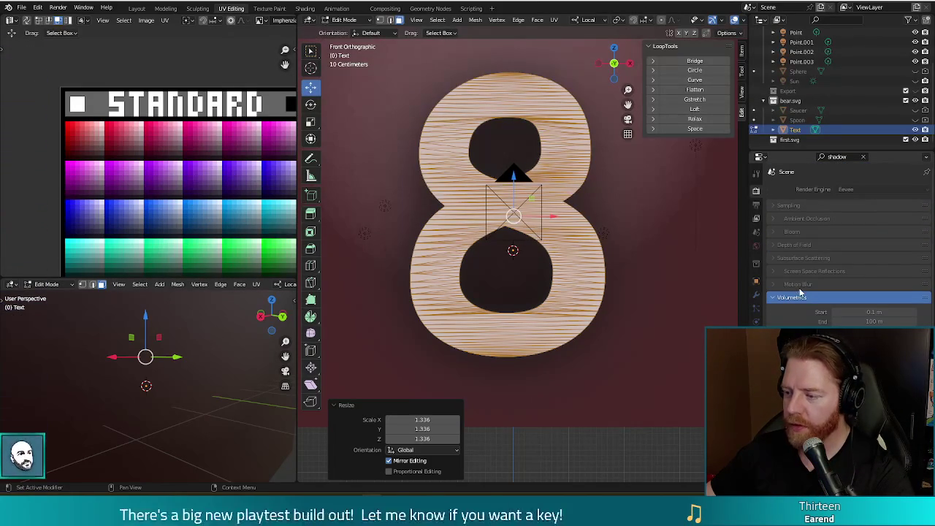
pyautogui.click(756, 266)
pyautogui.click(756, 294)
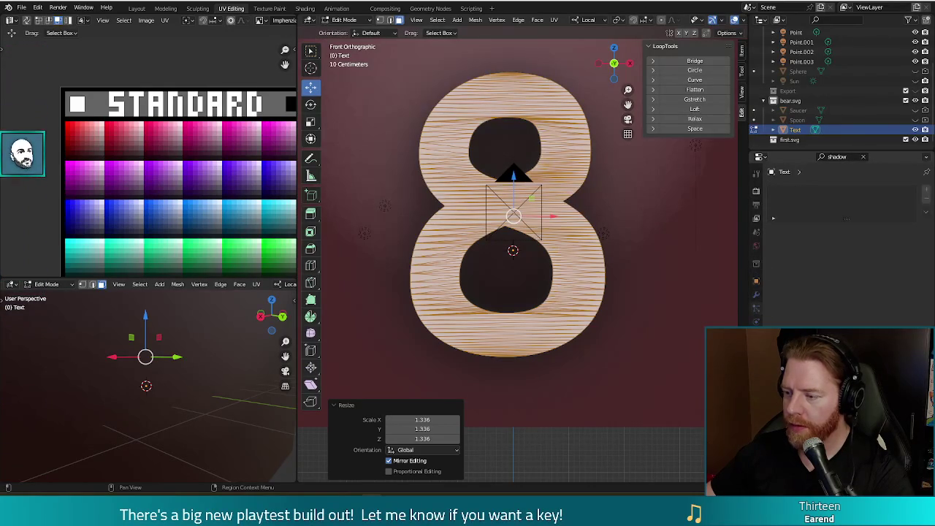
pyautogui.click(756, 315)
pyautogui.click(757, 324)
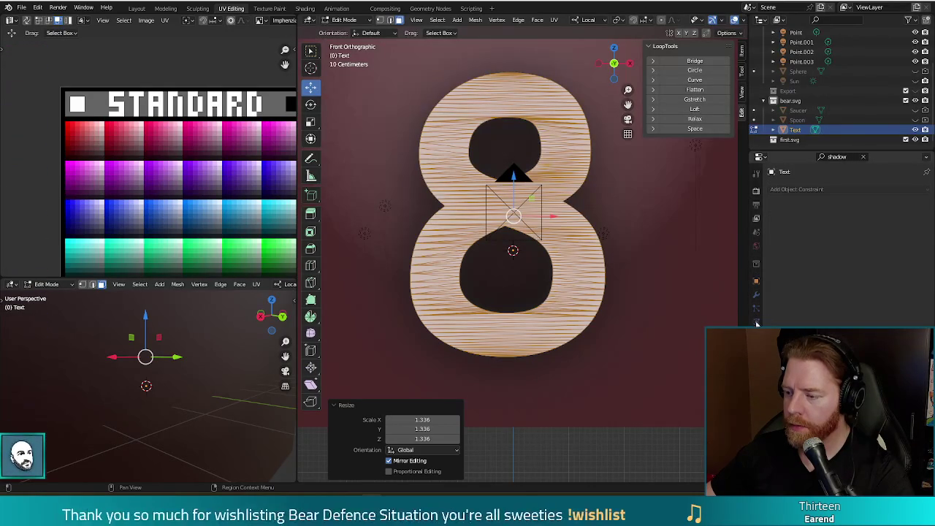
# Step: Check the render, output, view layer, scene, world, collection and object tabs for shadow options
pyautogui.click(757, 192)
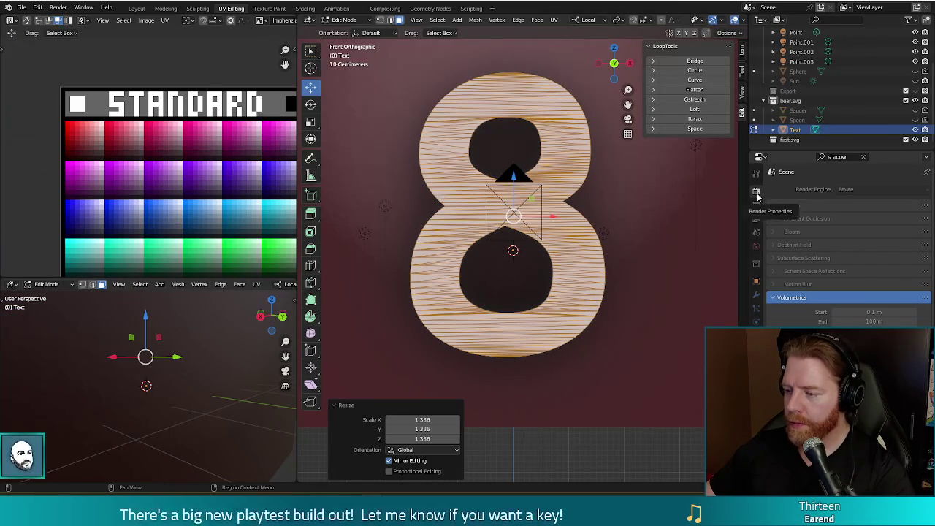
pyautogui.click(756, 204)
pyautogui.click(757, 218)
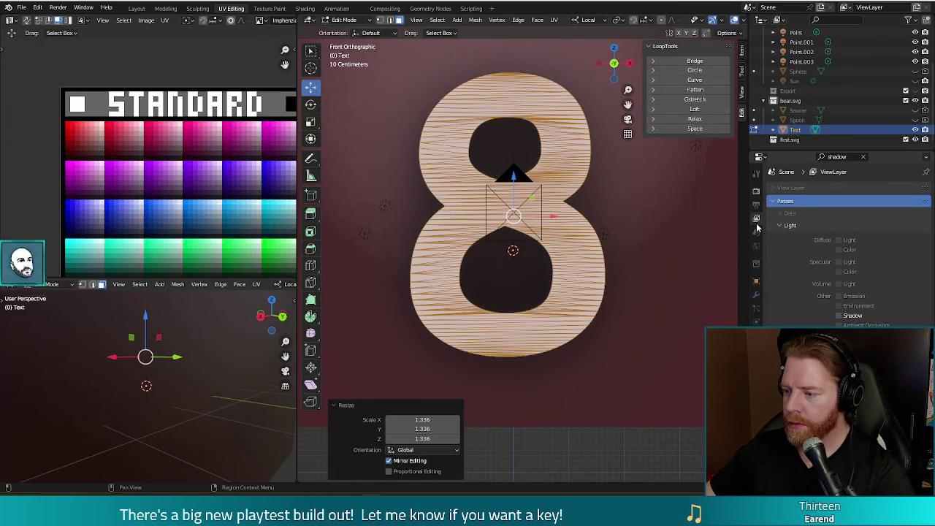
pyautogui.click(757, 232)
pyautogui.click(756, 248)
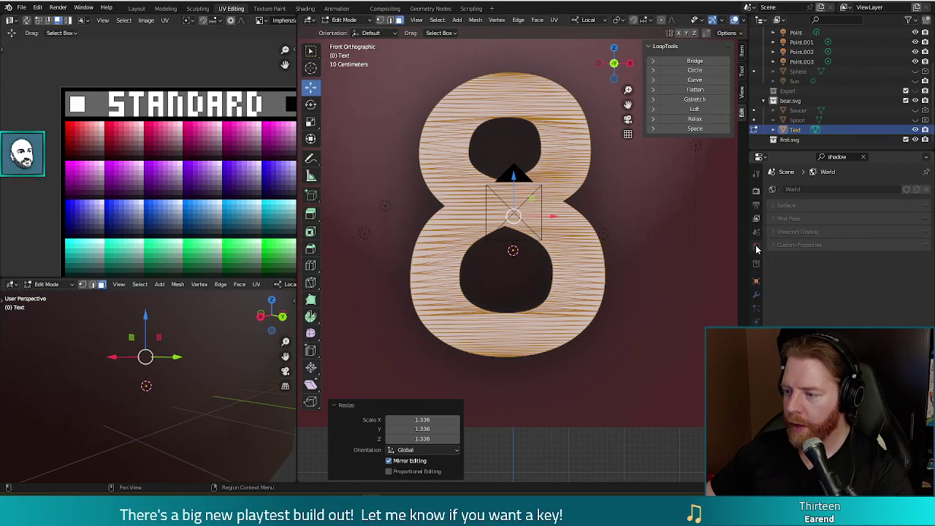
pyautogui.click(757, 264)
pyautogui.click(757, 283)
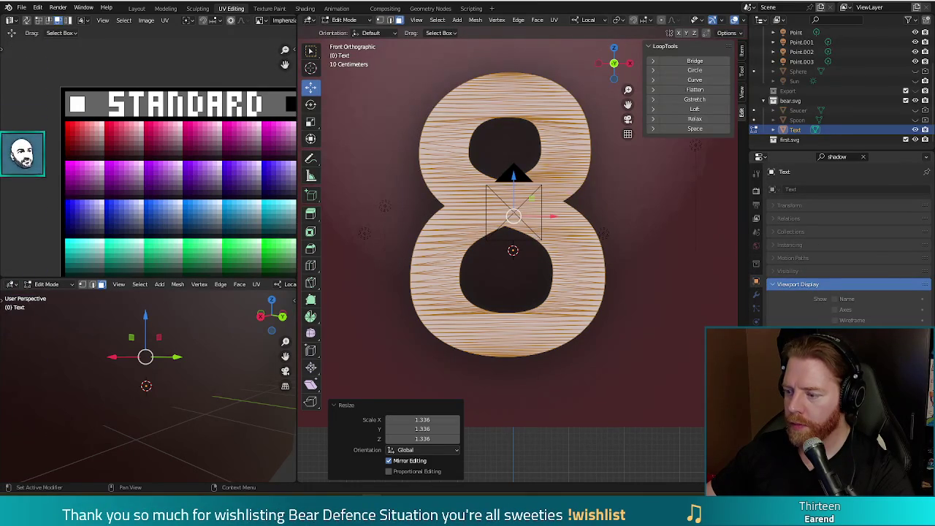
# Step: Scroll Render properties to the Shadows panel with 4096 px cube and cascade sizes, then leave Edit Mode
pyautogui.click(756, 190)
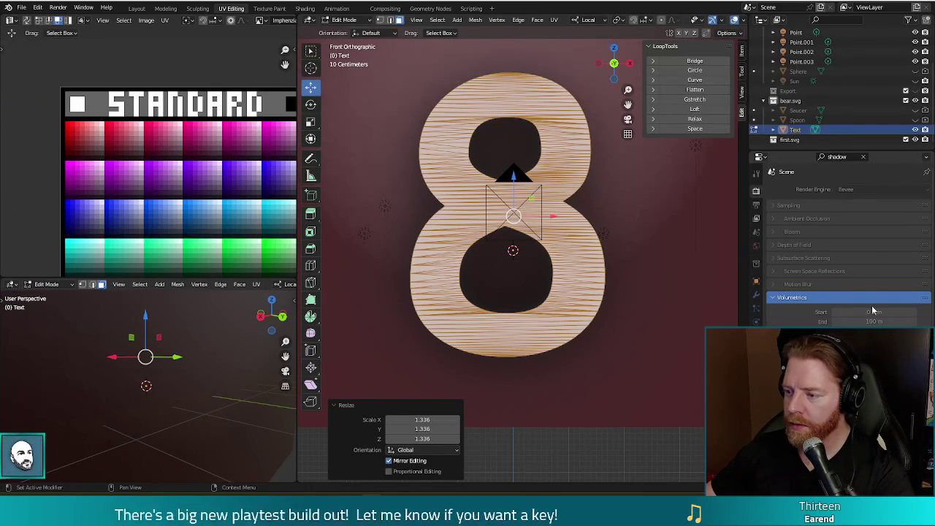
pyautogui.scroll(-5, 869, 290)
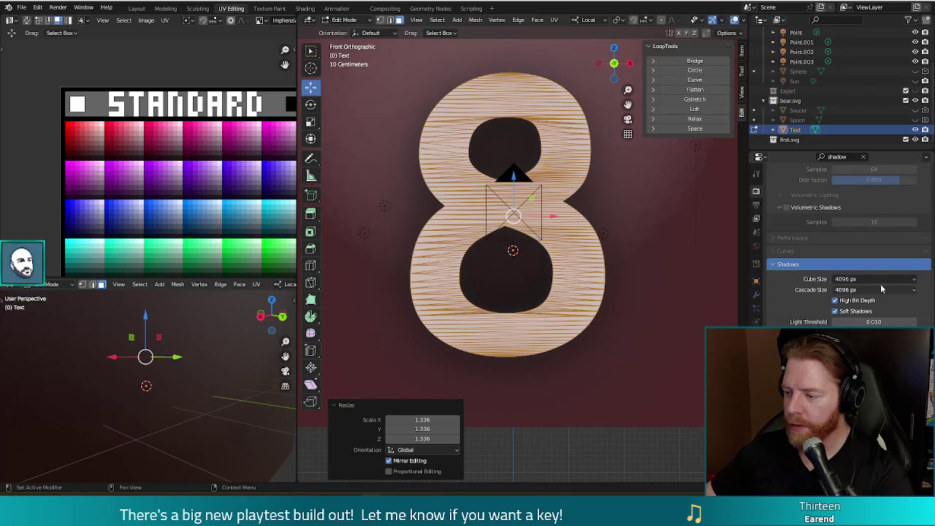
pyautogui.scroll(-3, 882, 289)
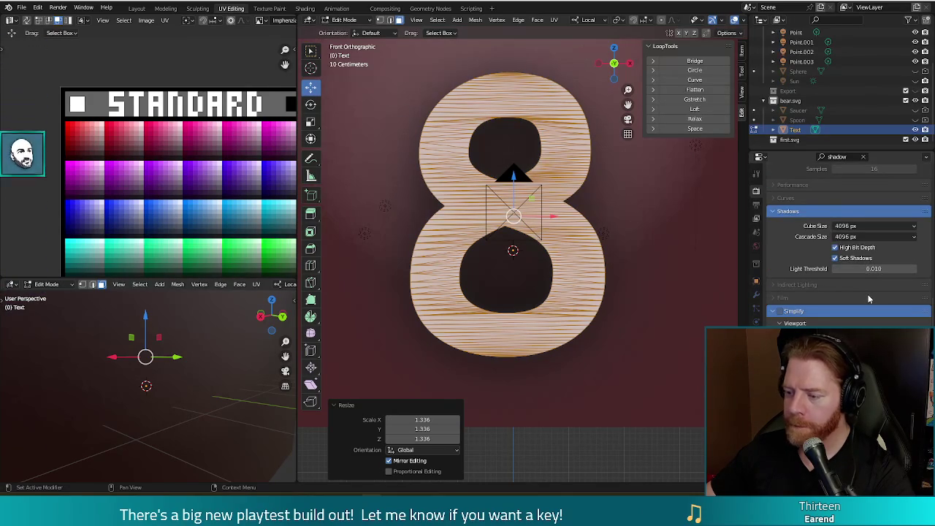
pyautogui.click(849, 157)
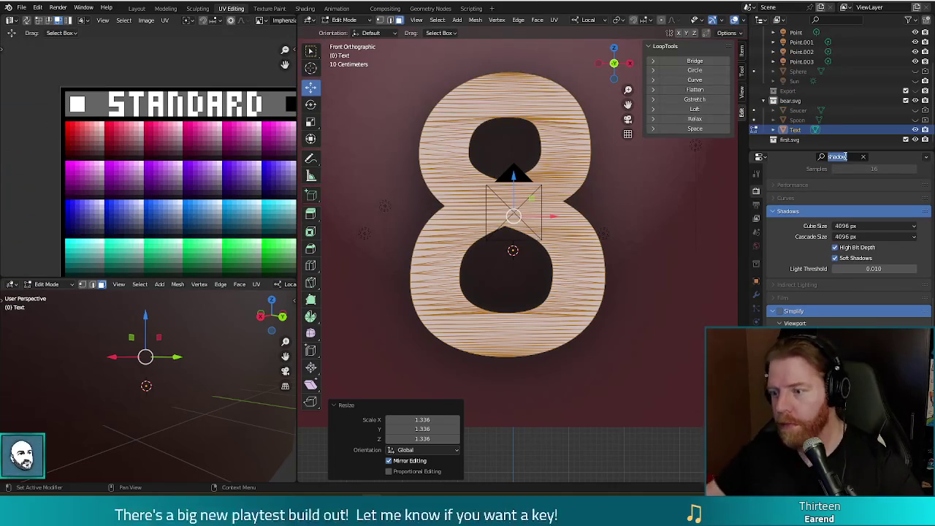
pyautogui.press('Return')
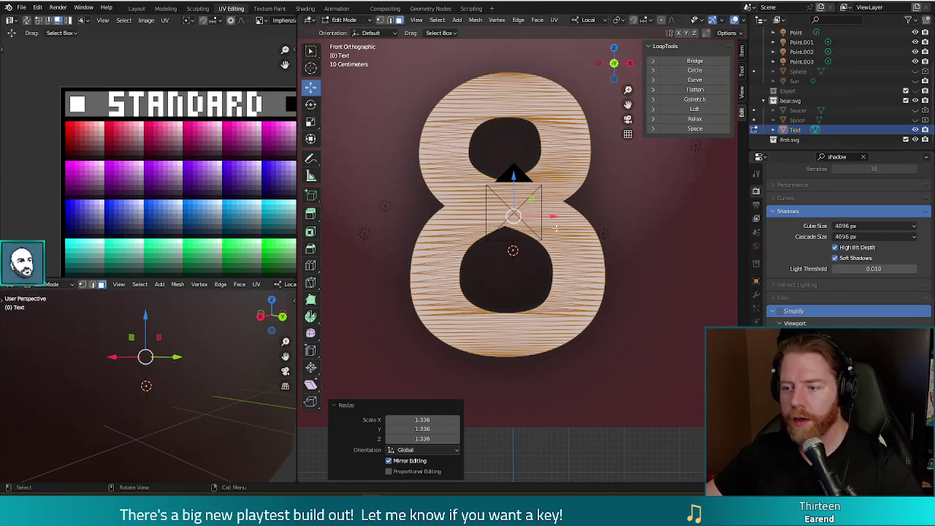
pyautogui.press('Tab')
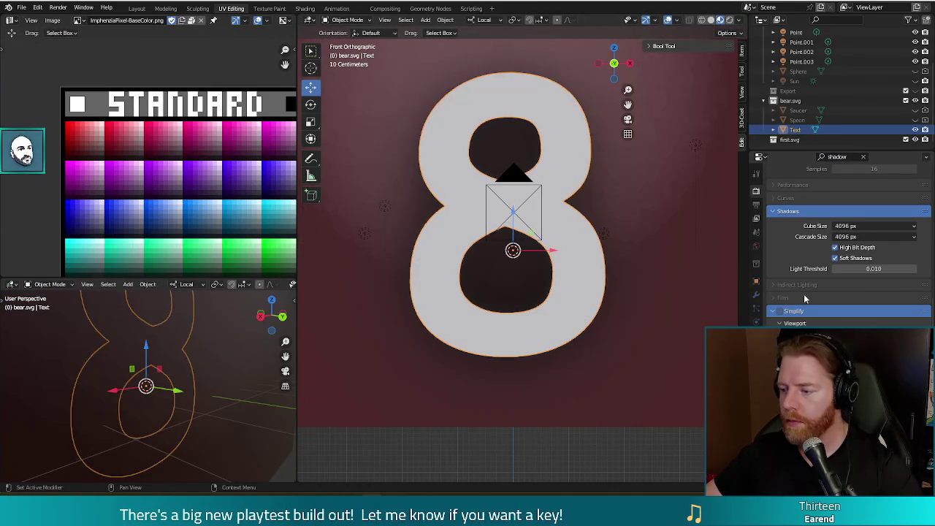
# Step: Clear the shadow filter and look through the 8's mesh data settings
pyautogui.click(862, 156)
pyautogui.click(838, 157)
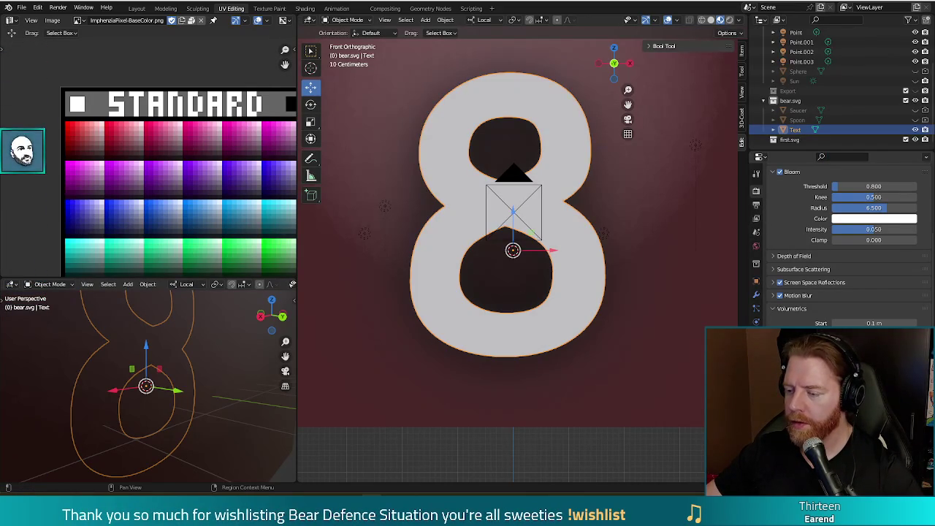
pyautogui.click(756, 322)
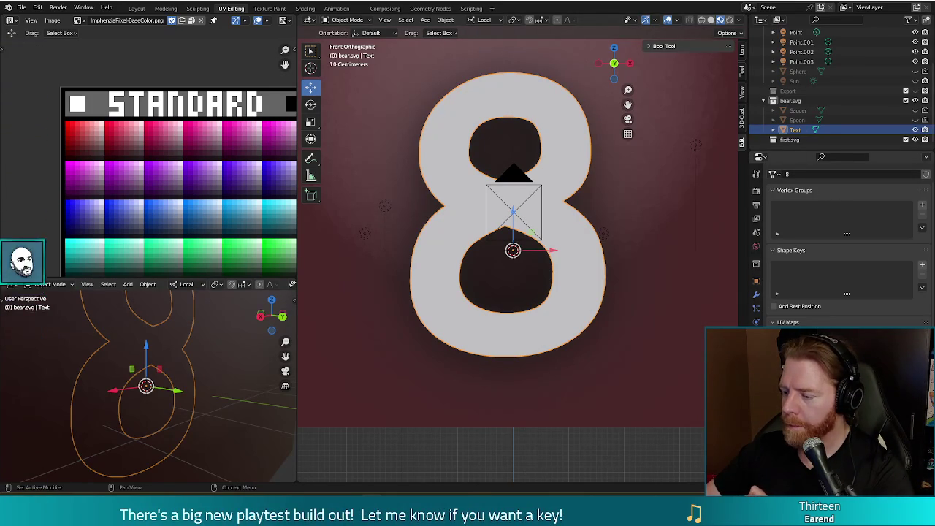
pyautogui.scroll(-1, 840, 241)
pyautogui.scroll(-2, 840, 241)
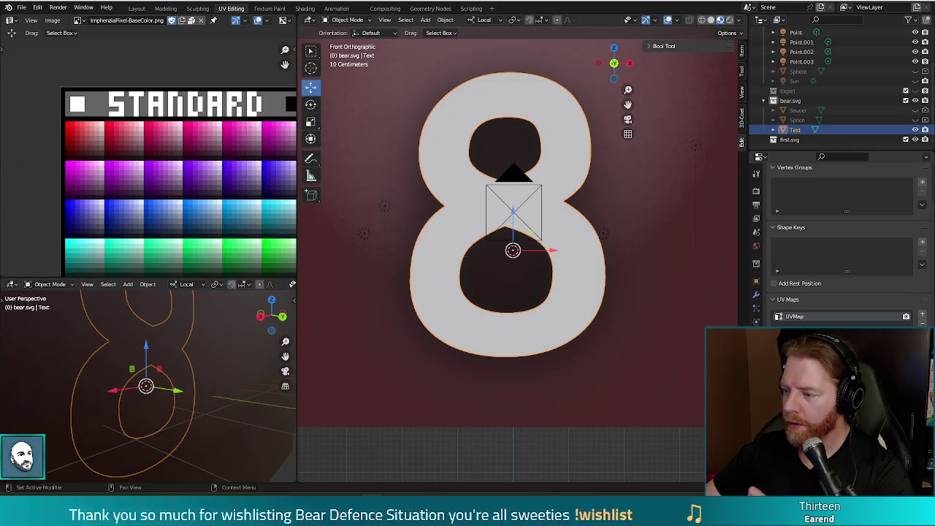
# Step: View the render and active tool settings, then retype 'shadow' in the Properties search
pyautogui.click(758, 192)
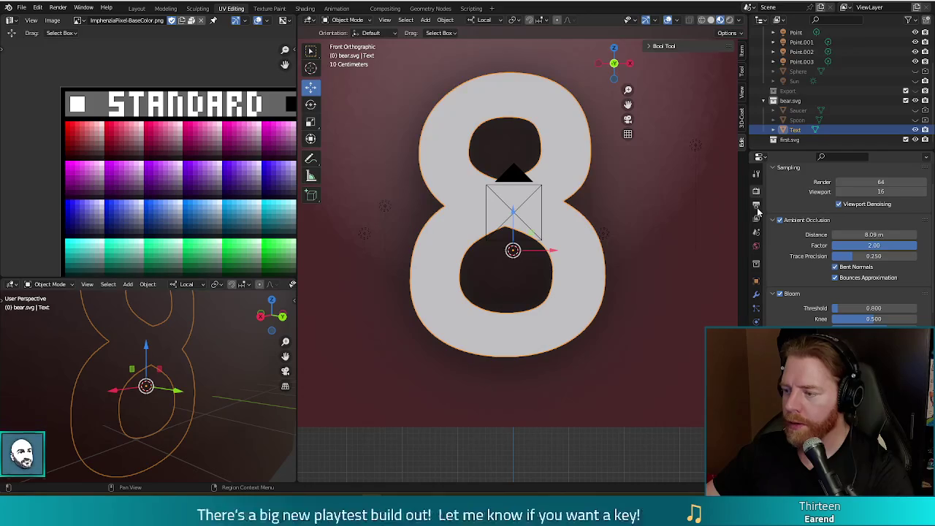
pyautogui.click(757, 174)
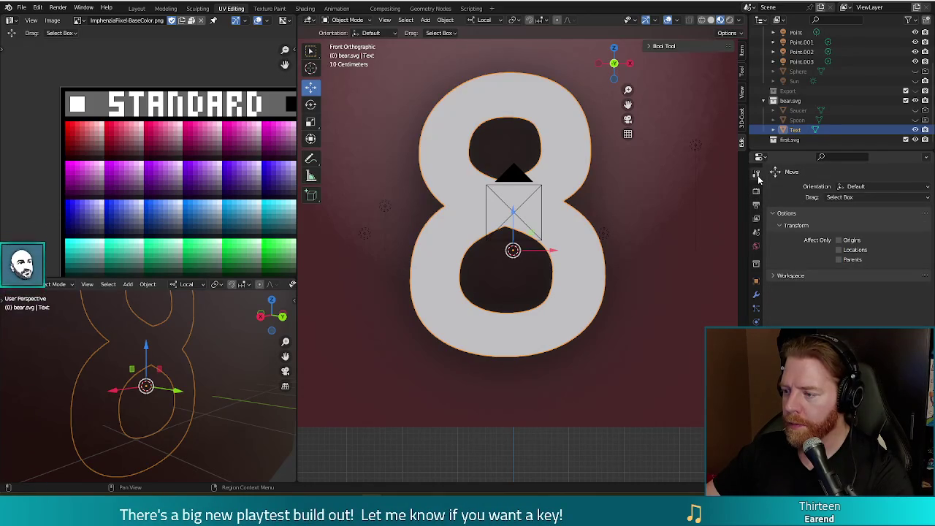
pyautogui.click(760, 158)
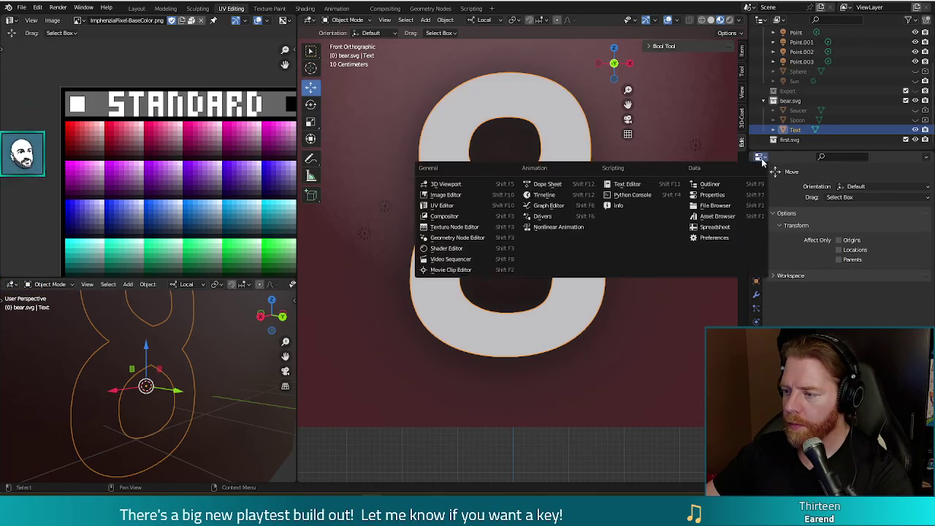
pyautogui.click(771, 159)
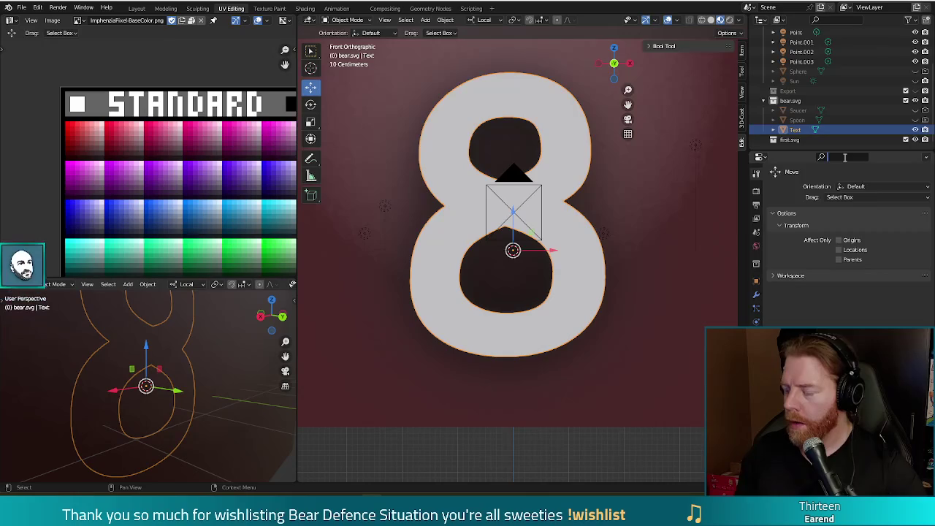
pyautogui.write('shadow')
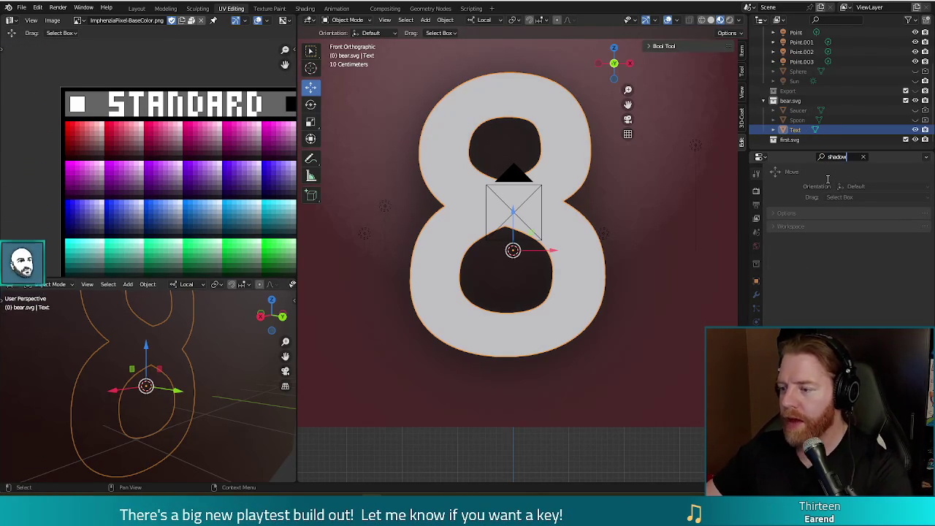
# Step: Scroll through the shadow-filtered Render properties
pyautogui.click(756, 191)
pyautogui.scroll(-5, 869, 289)
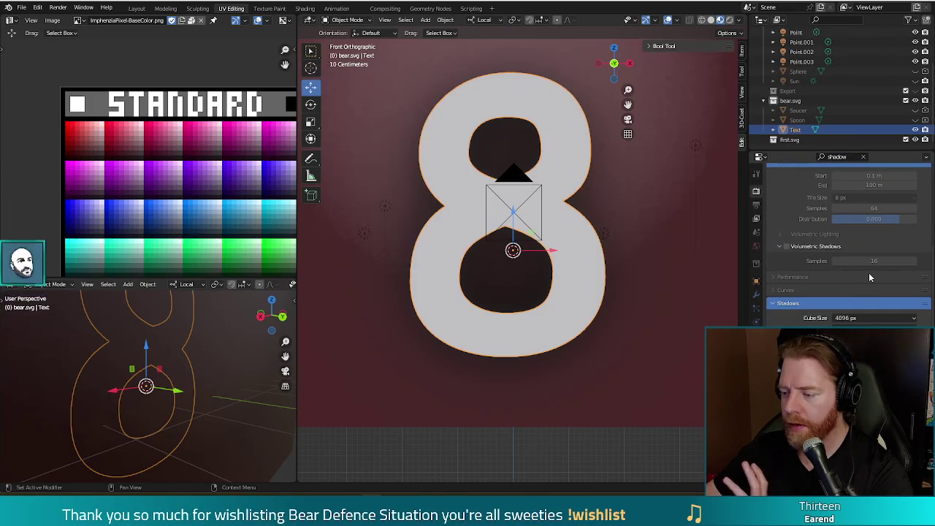
pyautogui.scroll(-3, 868, 277)
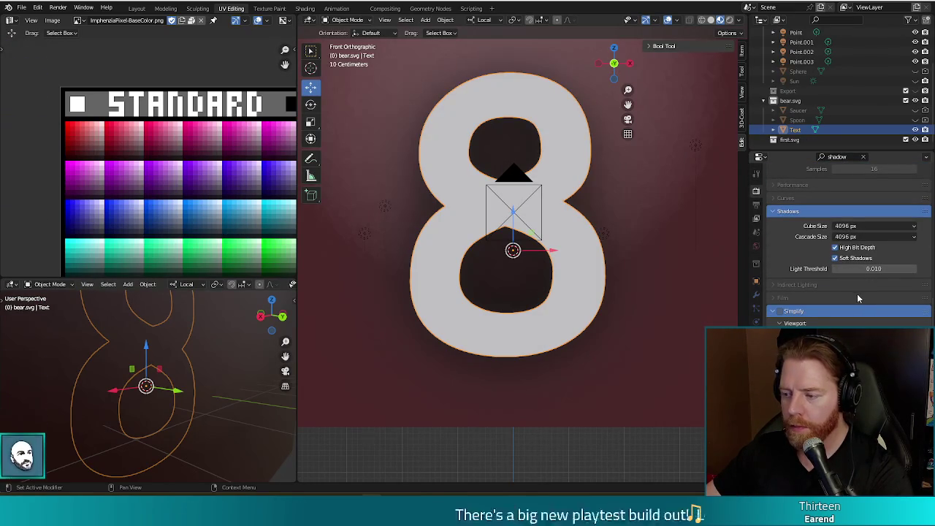
pyautogui.scroll(5, 839, 280)
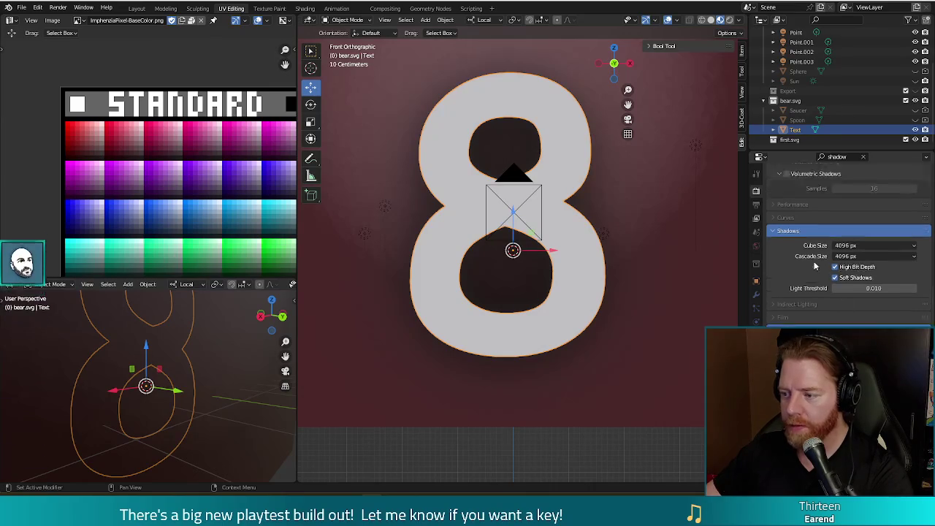
pyautogui.scroll(-2, 813, 271)
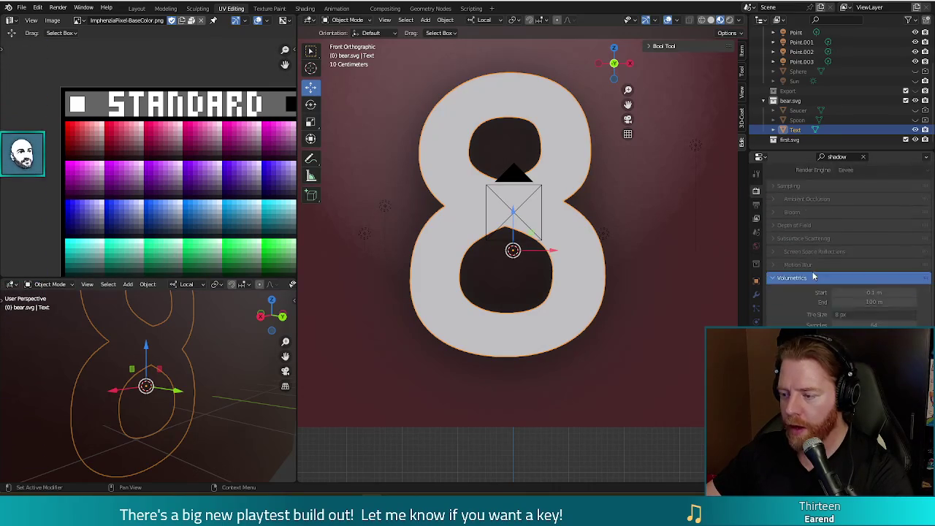
pyautogui.scroll(-3, 813, 270)
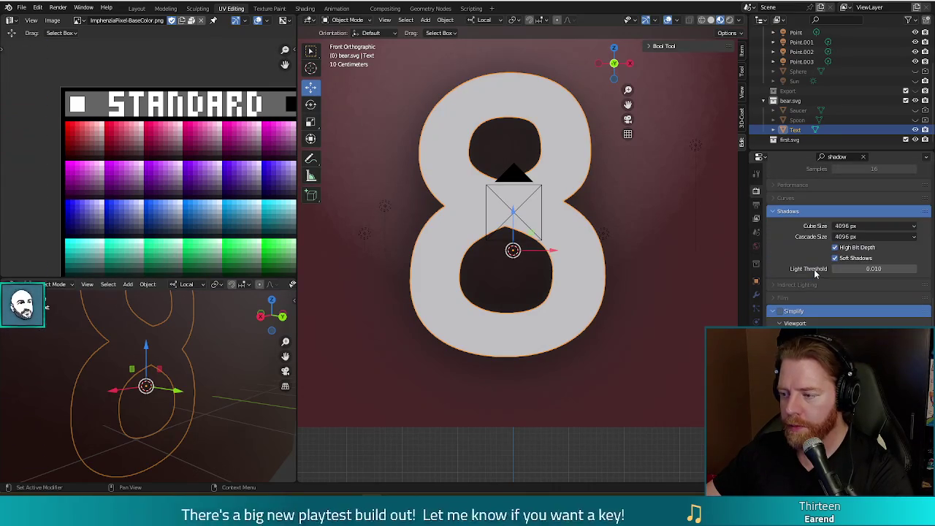
# Step: Browse the output, world, object, constraint and texture tabs, ending on the 8's empty Material tab
pyautogui.click(756, 207)
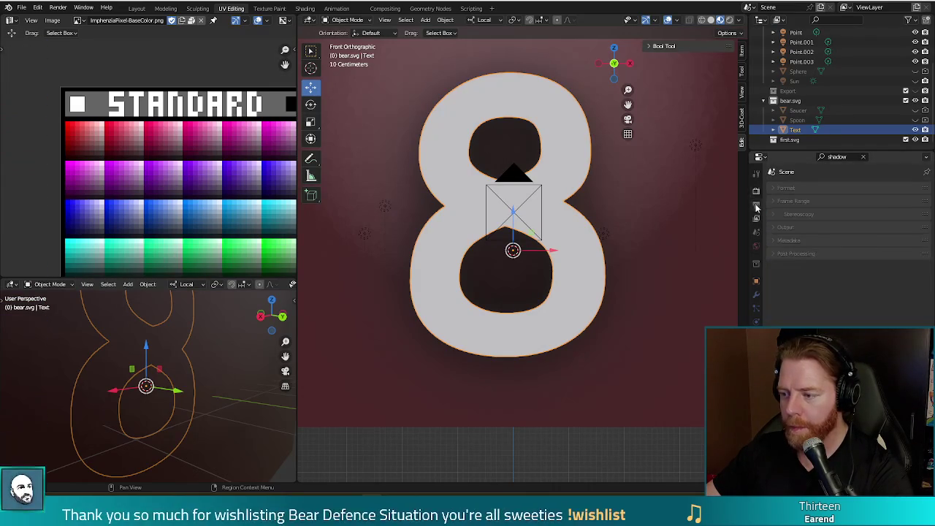
pyautogui.click(756, 247)
pyautogui.click(756, 281)
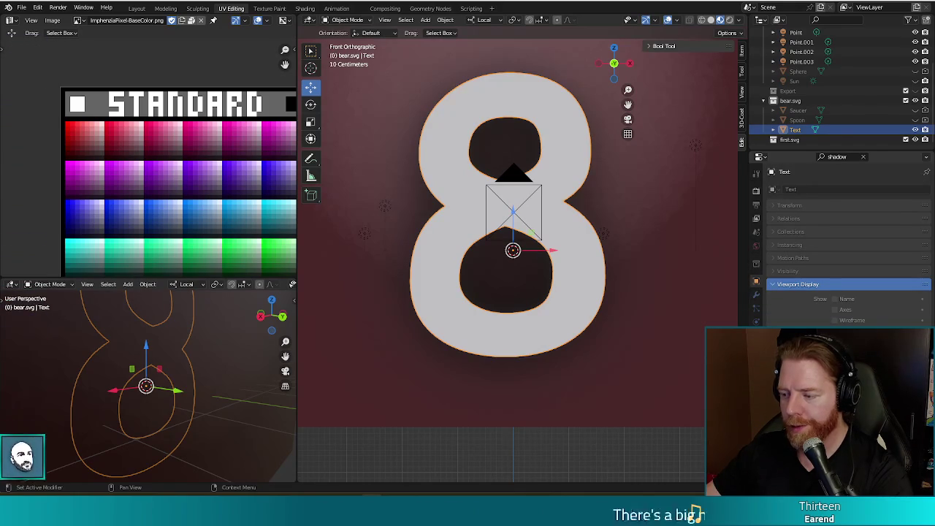
pyautogui.click(757, 318)
pyautogui.click(757, 322)
pyautogui.click(756, 321)
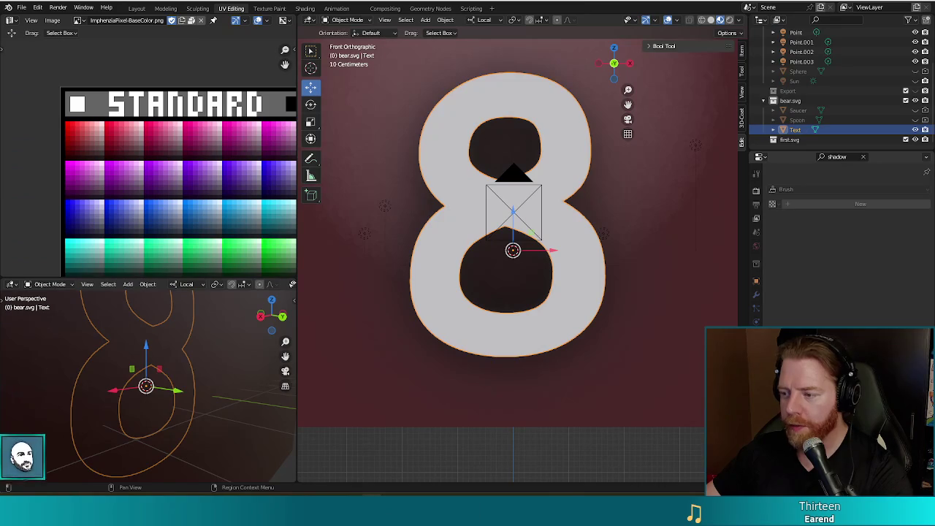
pyautogui.click(756, 308)
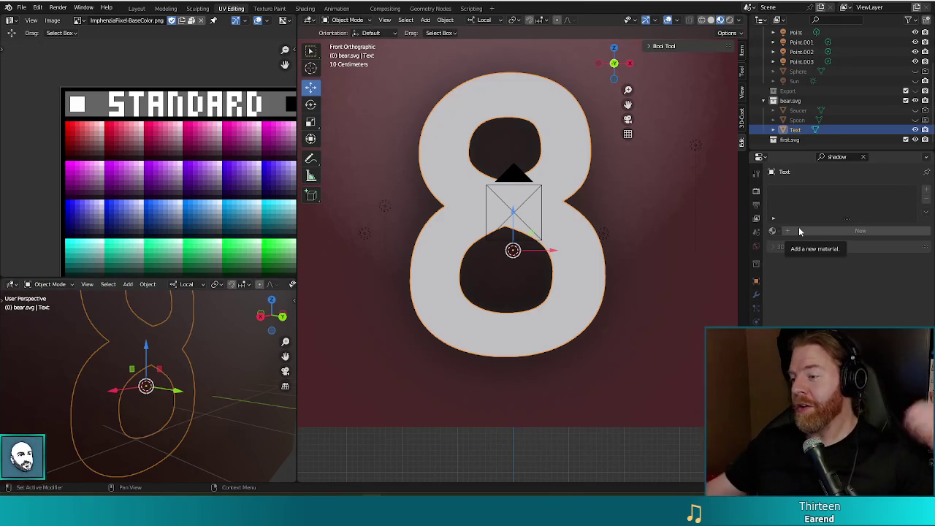
# Step: Assign the ImphenziaPixPal material to the 8 and check it with a test render
pyautogui.click(775, 232)
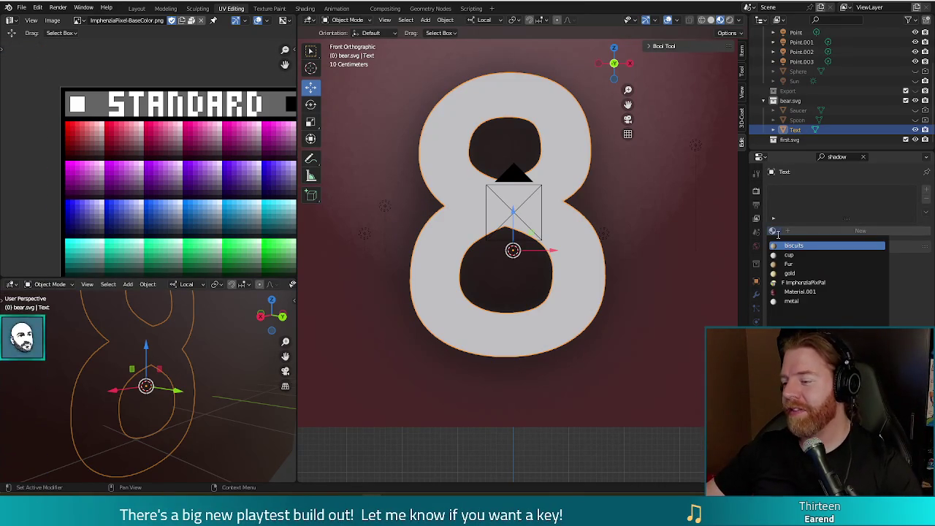
pyautogui.click(789, 284)
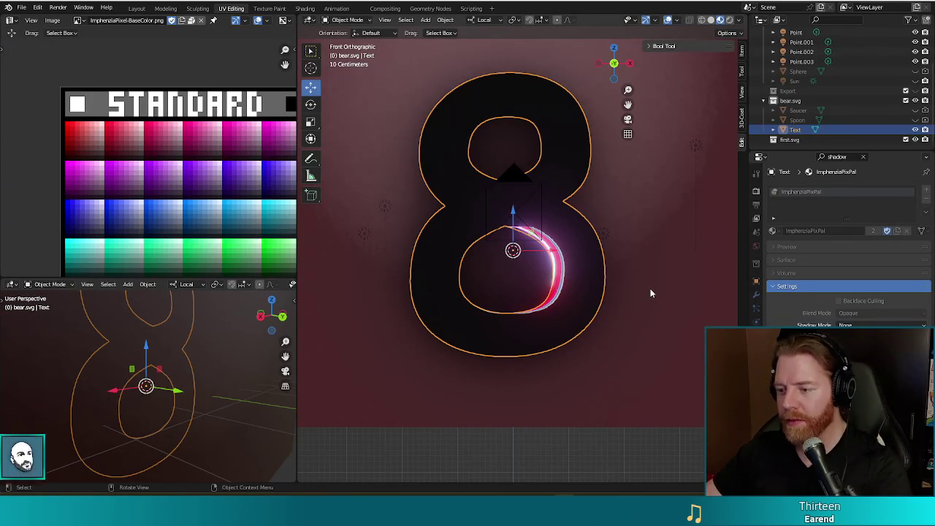
pyautogui.press('F12')
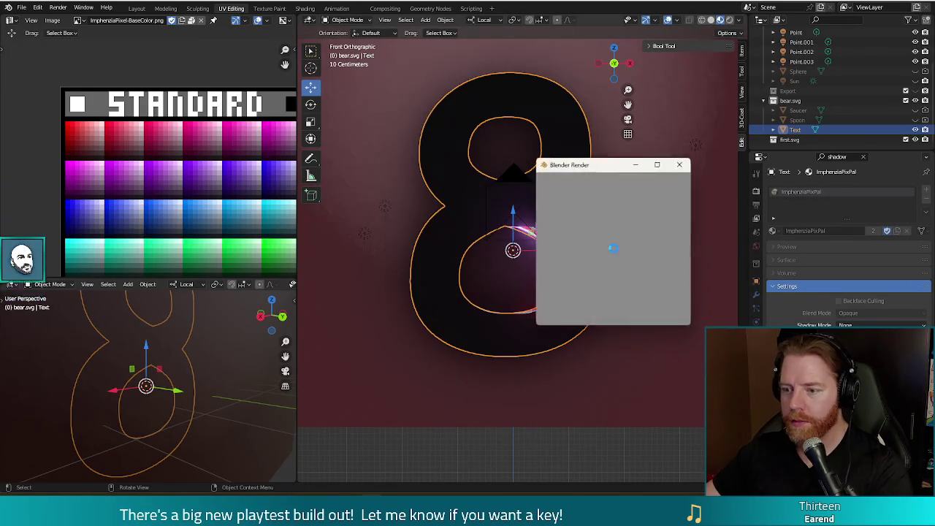
pyautogui.click(680, 164)
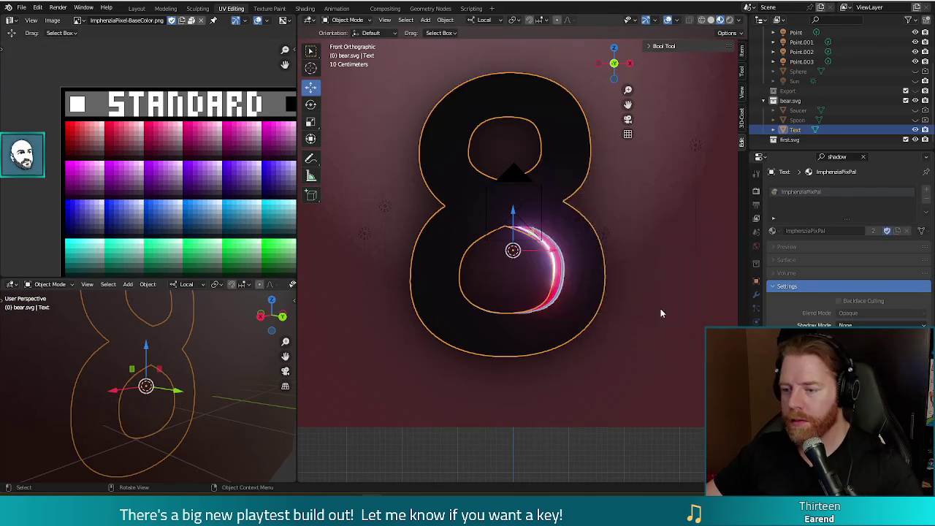
# Step: Rescale the 8's mesh by 0.794 then 1.049 in Edit Mode, then select the background plane
pyautogui.press('Tab')
pyautogui.press('s')
pyautogui.click(622, 297)
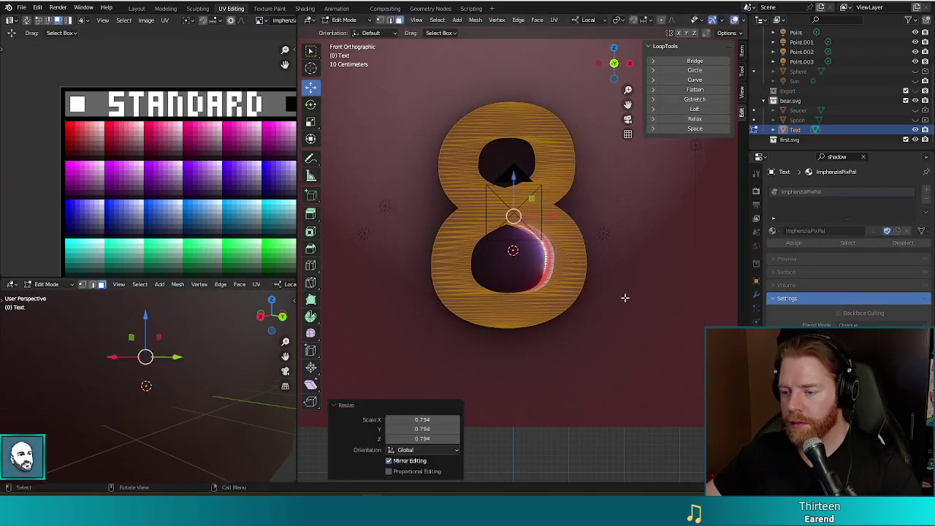
pyautogui.press('F12')
pyautogui.click(688, 213)
pyautogui.press('s')
pyautogui.click(623, 318)
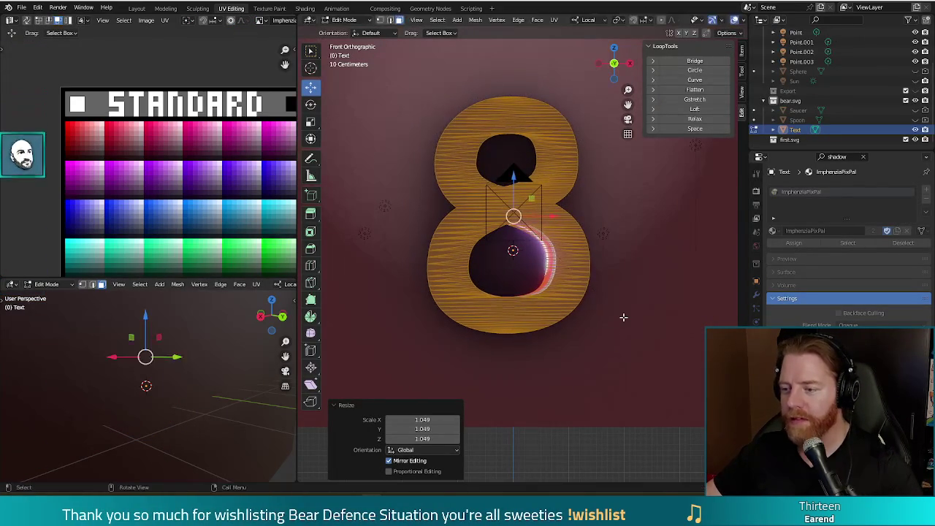
pyautogui.click(658, 348)
pyautogui.press('Tab')
pyautogui.click(658, 349)
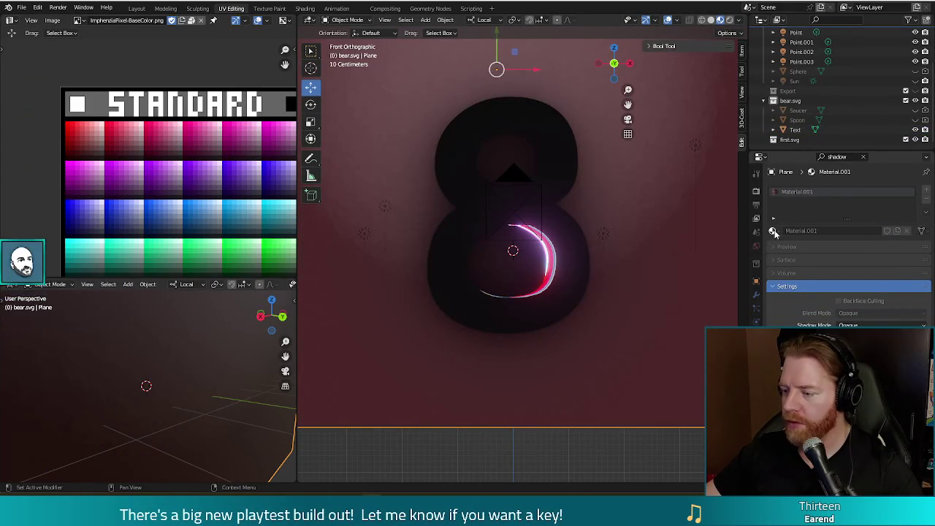
# Step: Give the background Plane the ImphenziaPixPal material and check the pink backdrop with a render
pyautogui.click(861, 157)
pyautogui.click(774, 230)
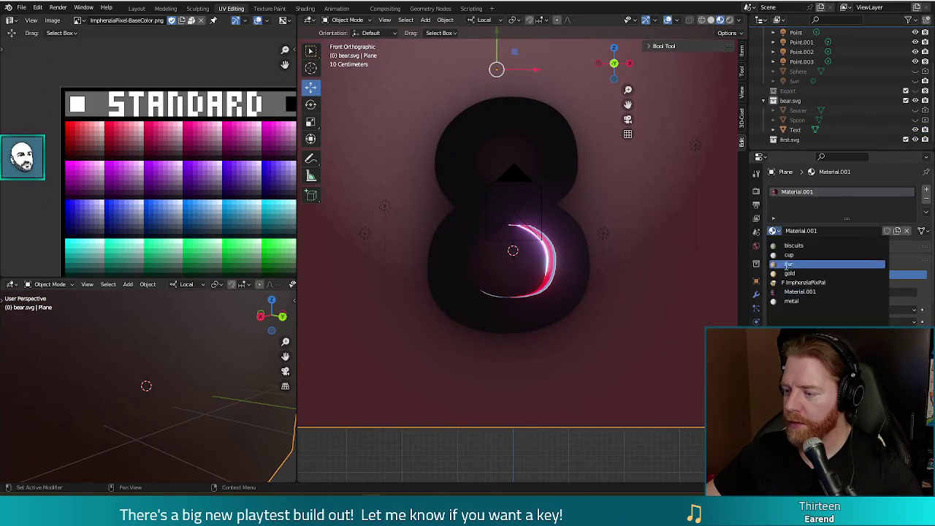
pyautogui.click(793, 284)
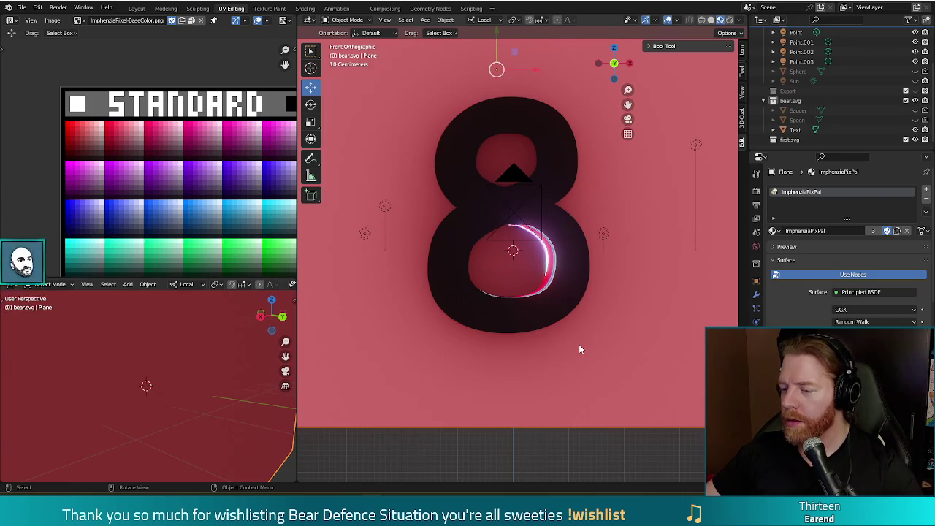
pyautogui.press('F12')
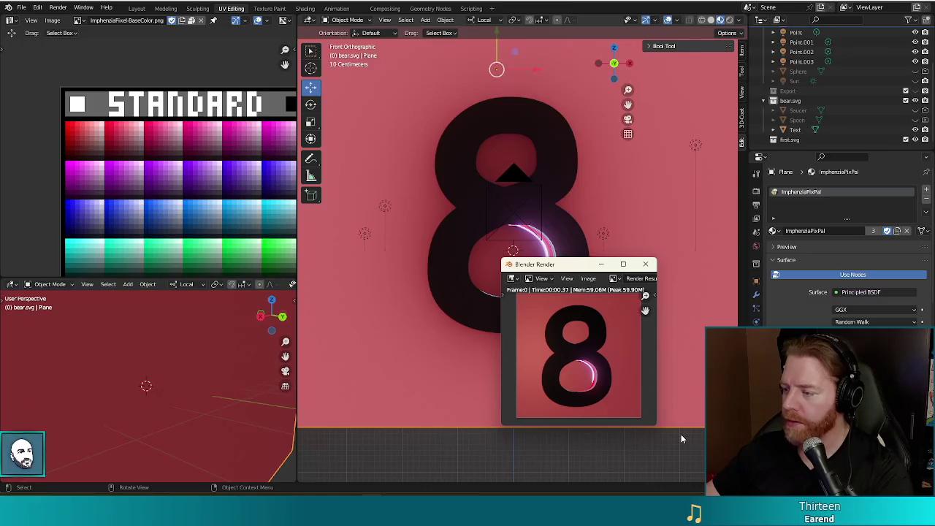
pyautogui.click(645, 264)
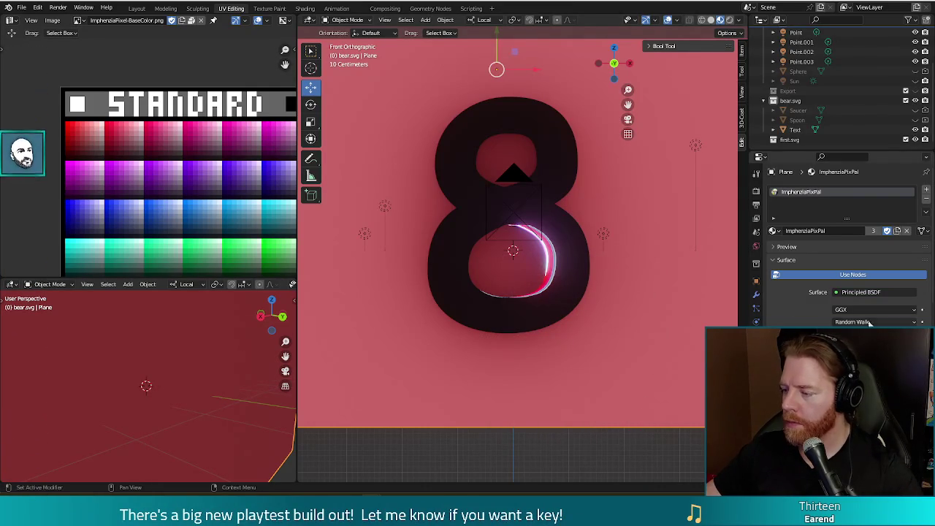
# Step: Filter the Properties by 'shadow' again and put the 8 mesh back into Edit Mode
pyautogui.click(840, 157)
pyautogui.write('shadow')
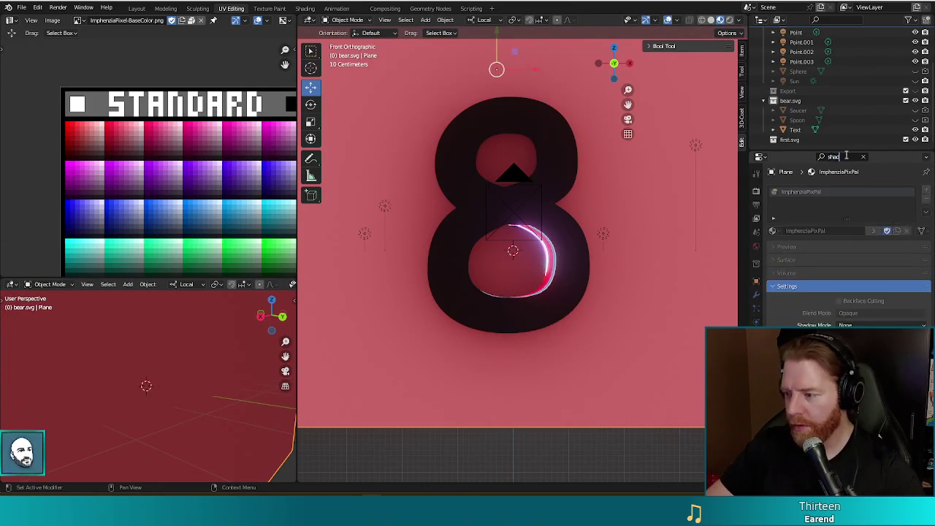
pyautogui.click(574, 276)
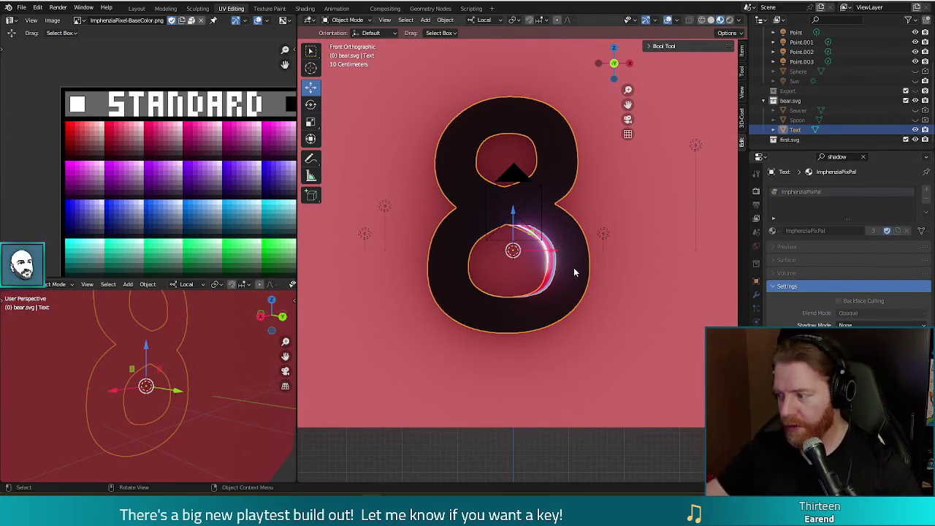
pyautogui.press('Tab')
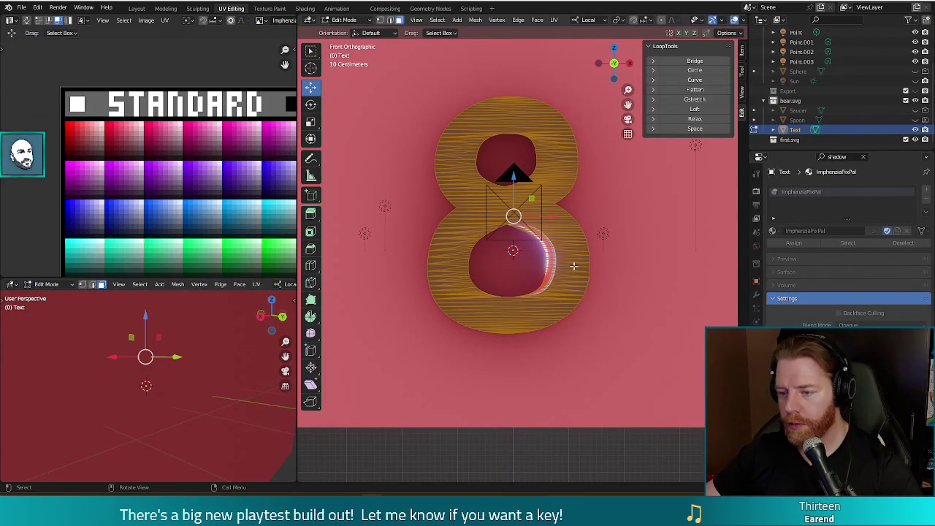
# Step: Project the 8's UVs from the front view and collapse them to a vertical line (scale X 0)
pyautogui.press('u')
pyautogui.click(626, 276)
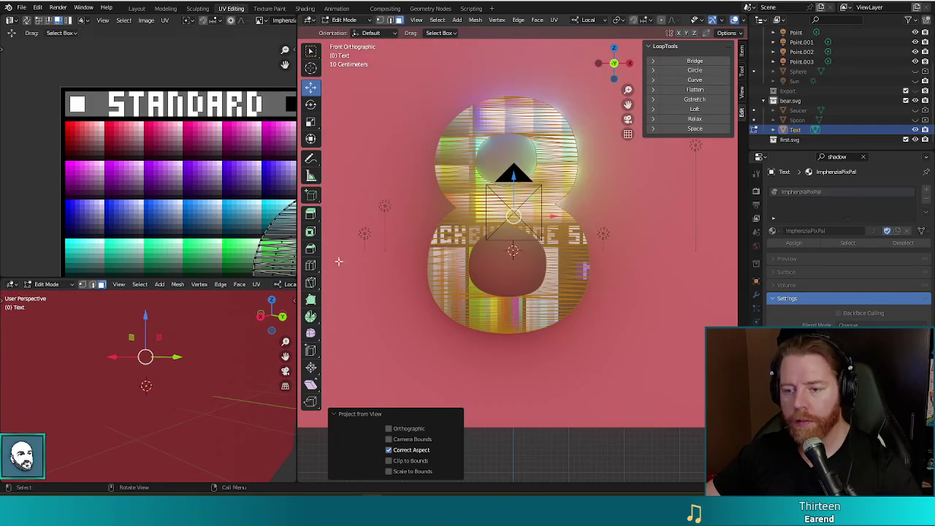
pyautogui.scroll(-6, 168, 164)
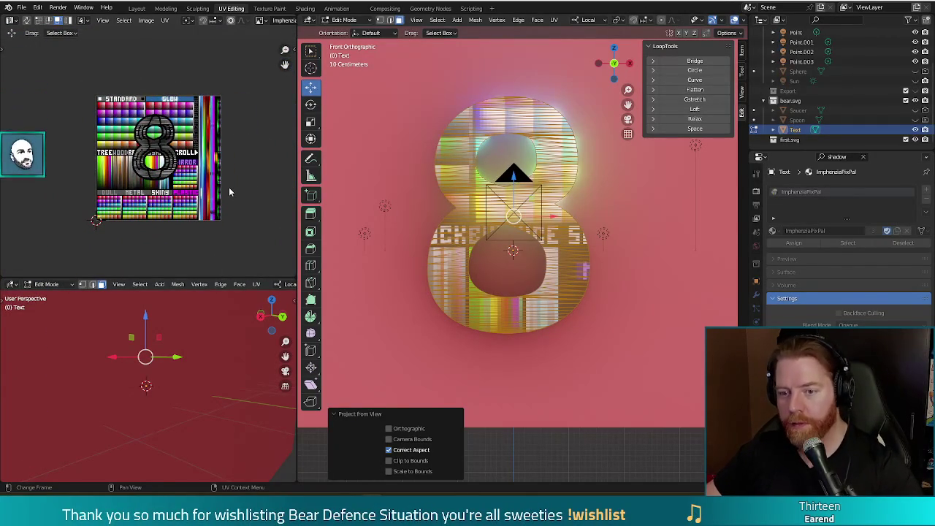
pyautogui.press('s')
pyautogui.press('x')
pyautogui.press('0')
pyautogui.press('Return')
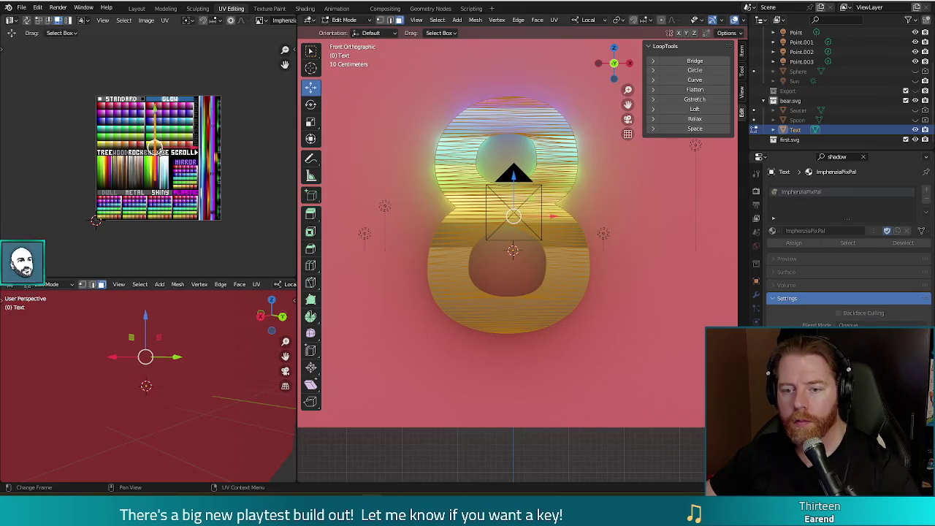
# Step: Move the collapsed UVs onto the yellow-to-cyan gradient strip and check it in an F12 render
pyautogui.press('g')
pyautogui.click(219, 142)
pyautogui.scroll(4, 225, 141)
pyautogui.scroll(3, 225, 141)
pyautogui.press('g')
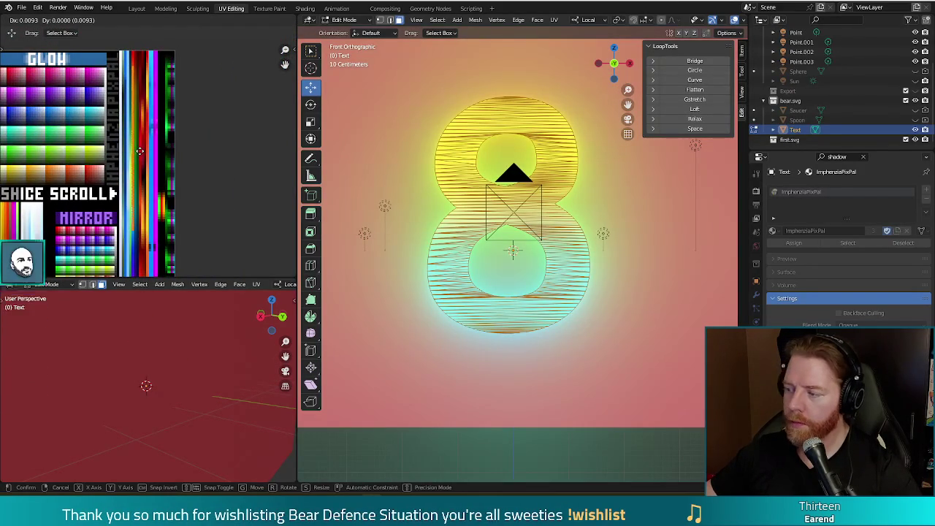
pyautogui.click(139, 151)
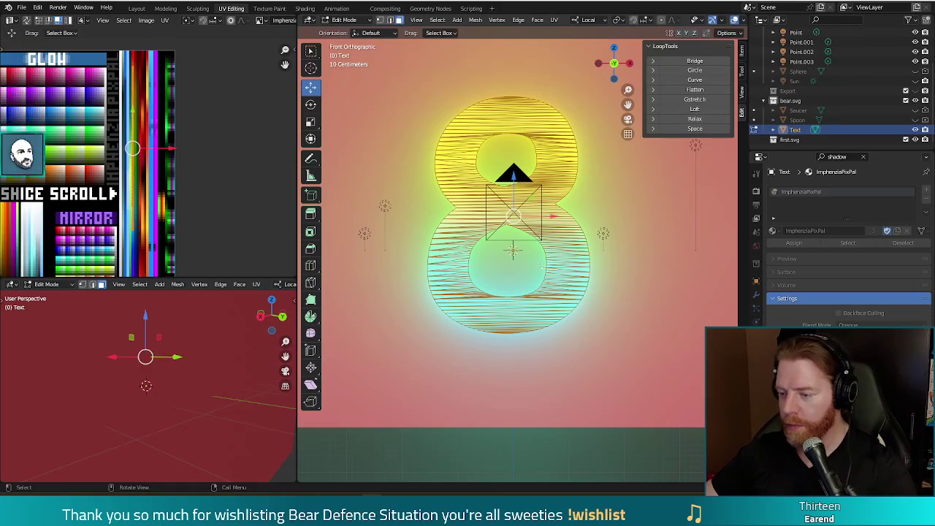
pyautogui.press('F12')
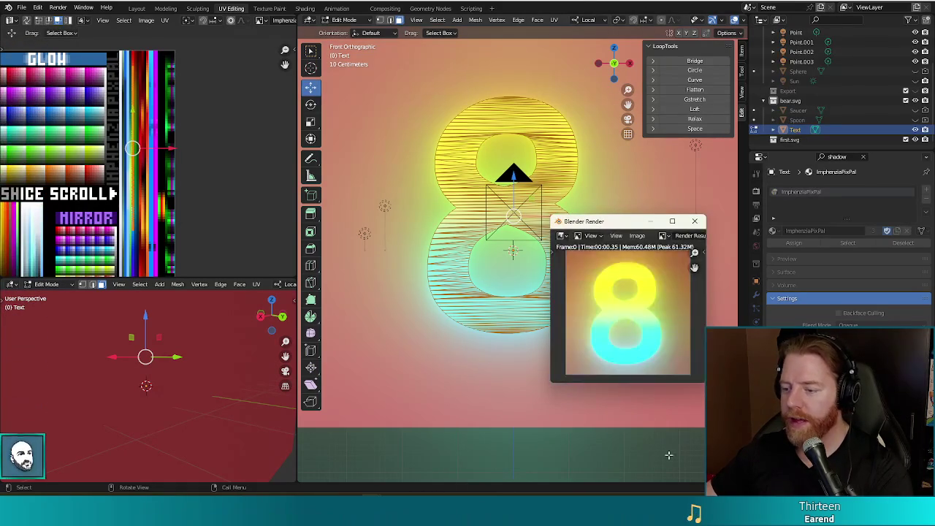
pyautogui.click(694, 220)
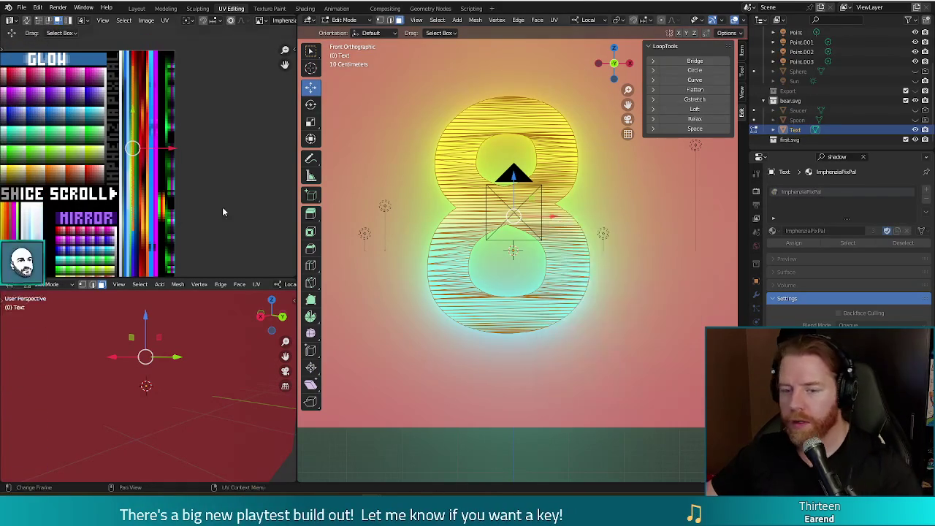
pyautogui.scroll(-3, 192, 174)
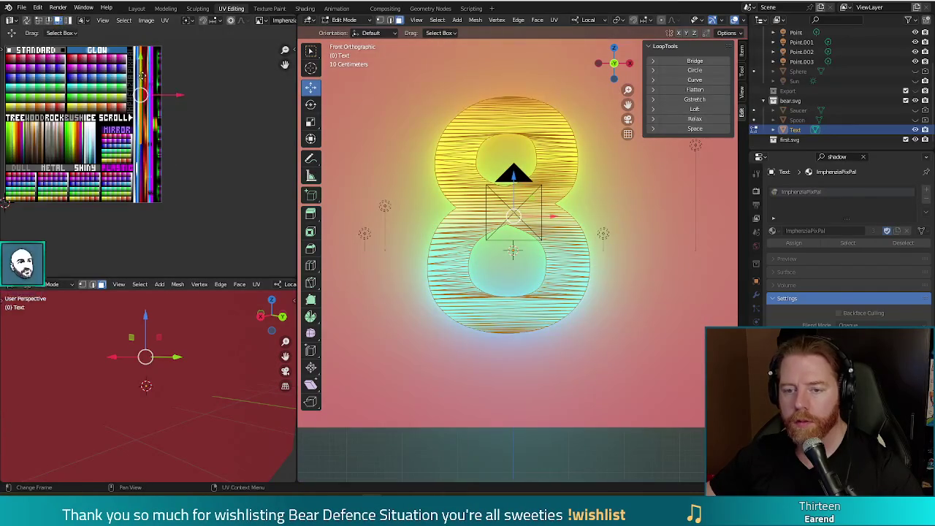
# Step: Scale and shift the 8's UVs across the palette, then render to check the colours
pyautogui.press('g')
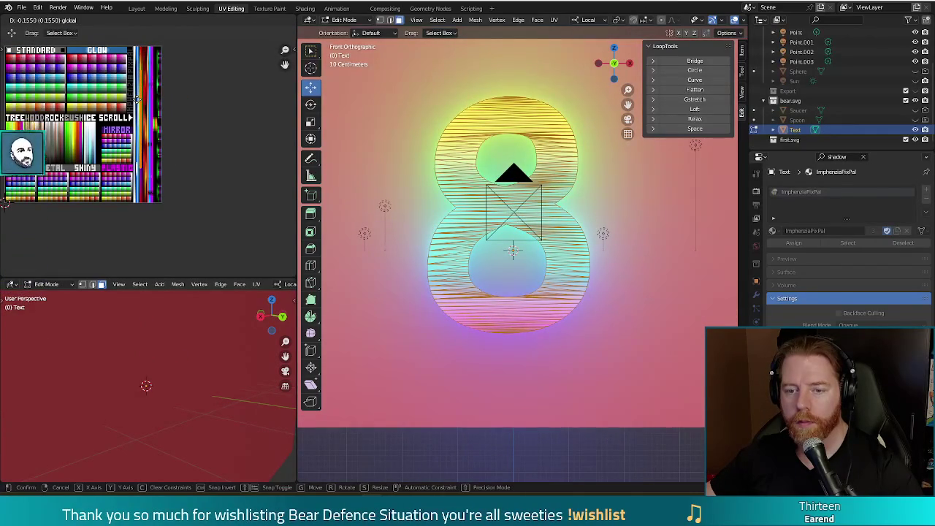
pyautogui.press('s')
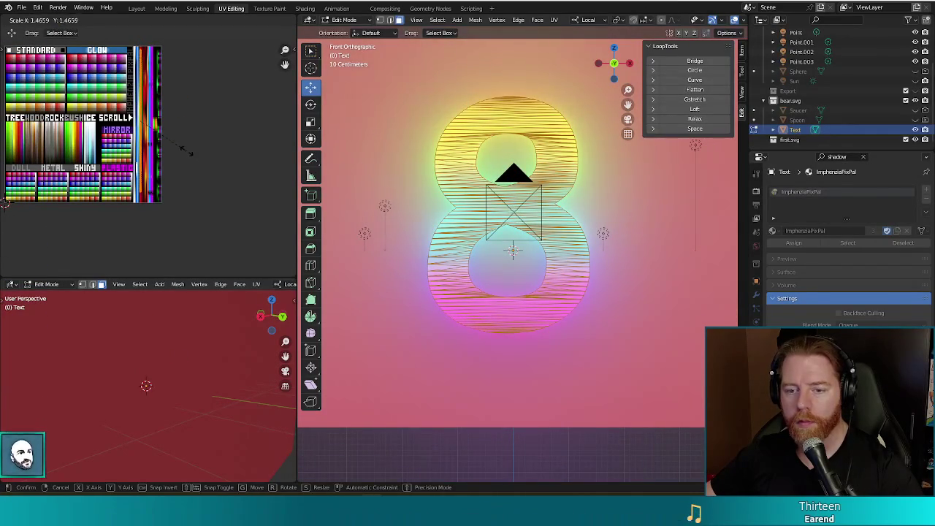
pyautogui.press('g')
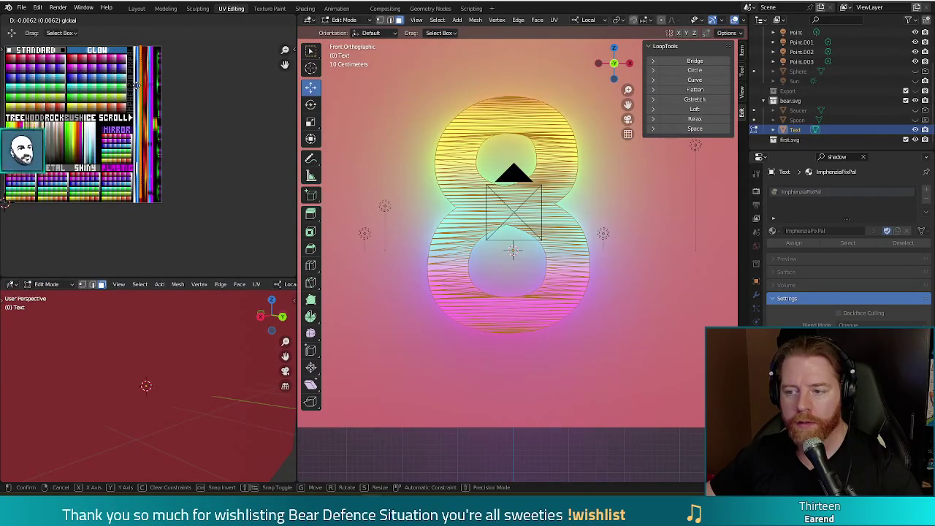
pyautogui.click(136, 82)
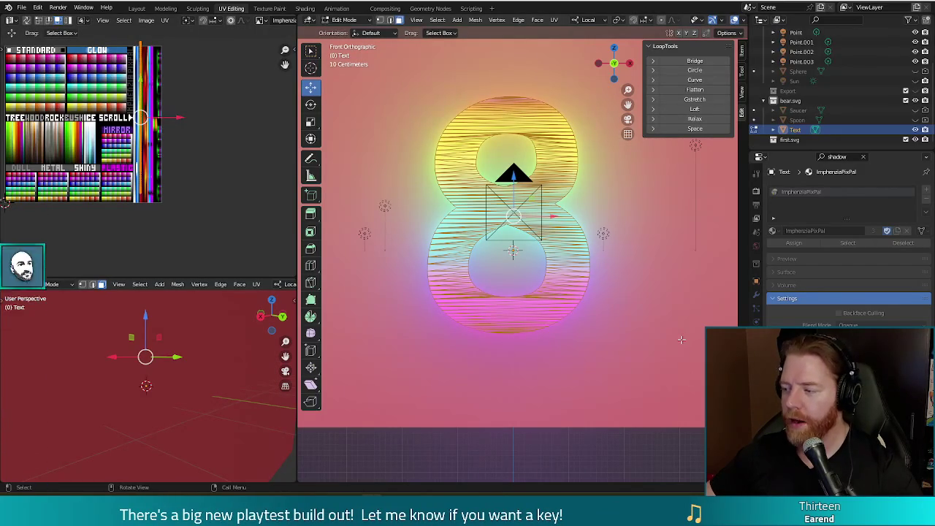
pyautogui.press('F12')
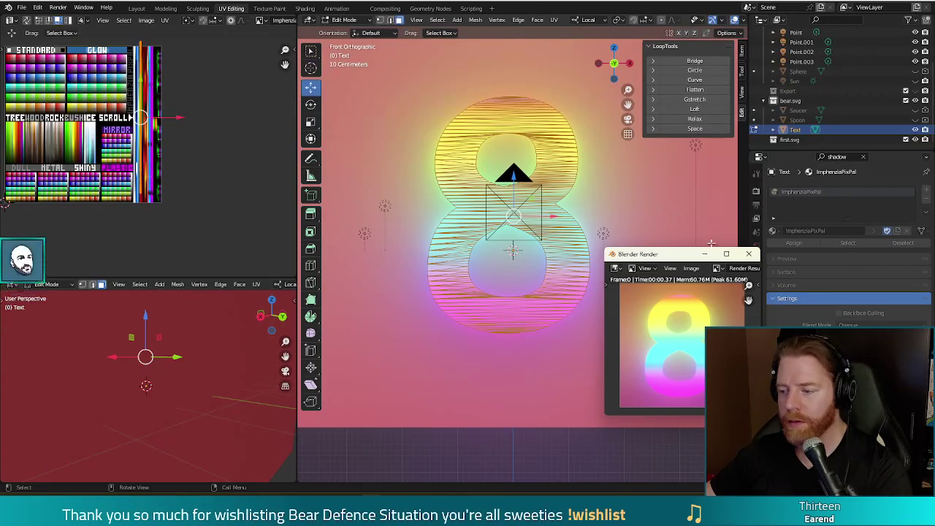
pyautogui.click(747, 255)
# Step: Nudge the UVs to a new palette spot and render the yellow-to-magenta gradient
pyautogui.press('g')
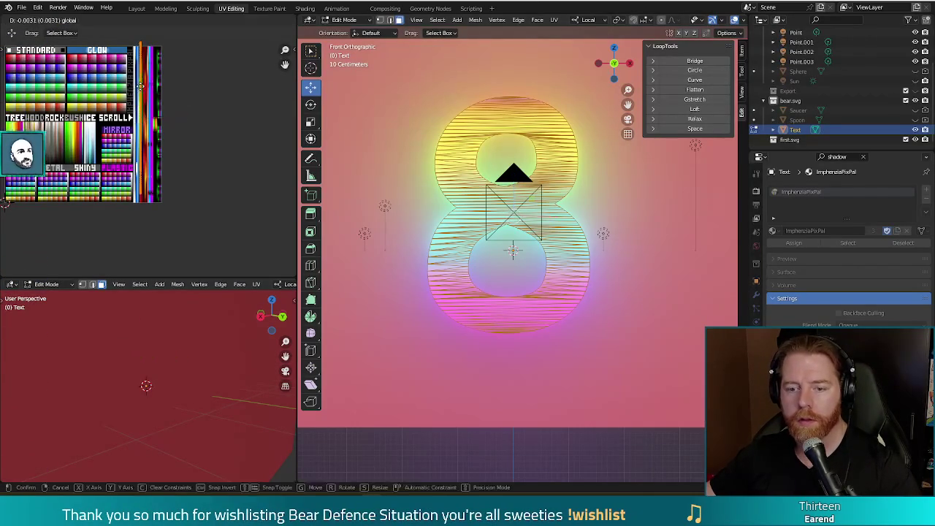
pyautogui.click(141, 92)
pyautogui.press('F12')
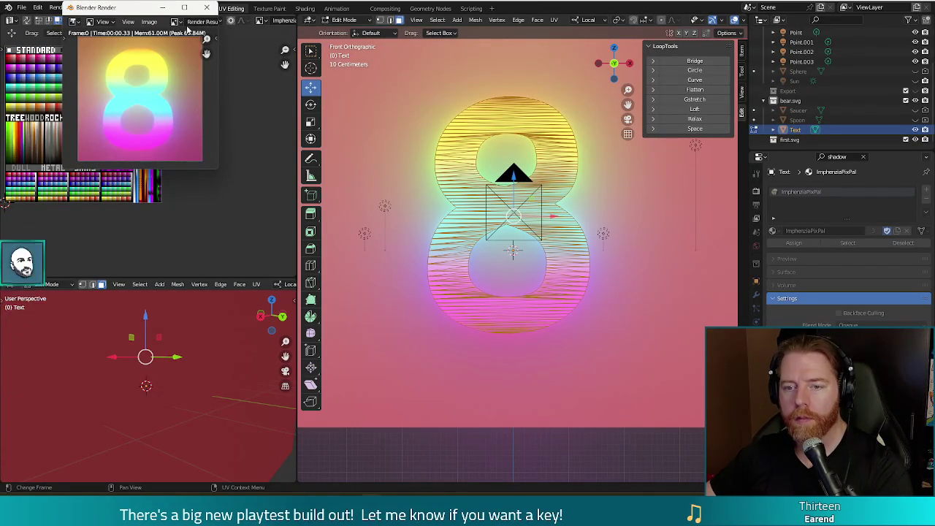
pyautogui.click(206, 9)
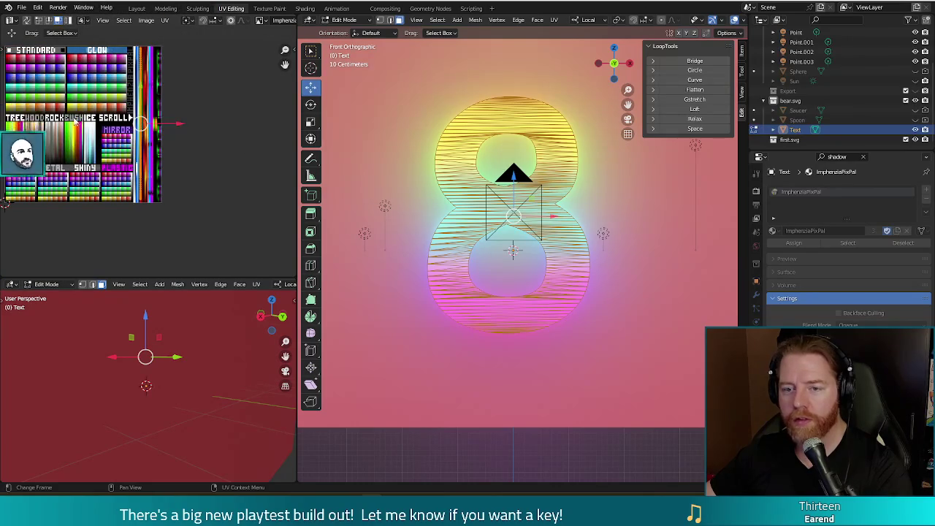
pyautogui.scroll(5, 75, 121)
pyautogui.scroll(-4, 86, 100)
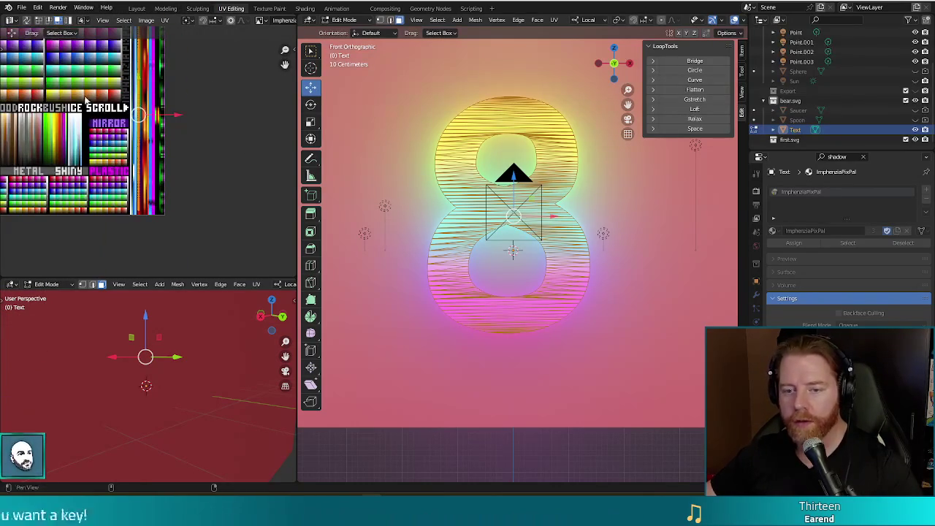
# Step: Move the UVs onto a different palette strip and render the result
pyautogui.scroll(2, 110, 117)
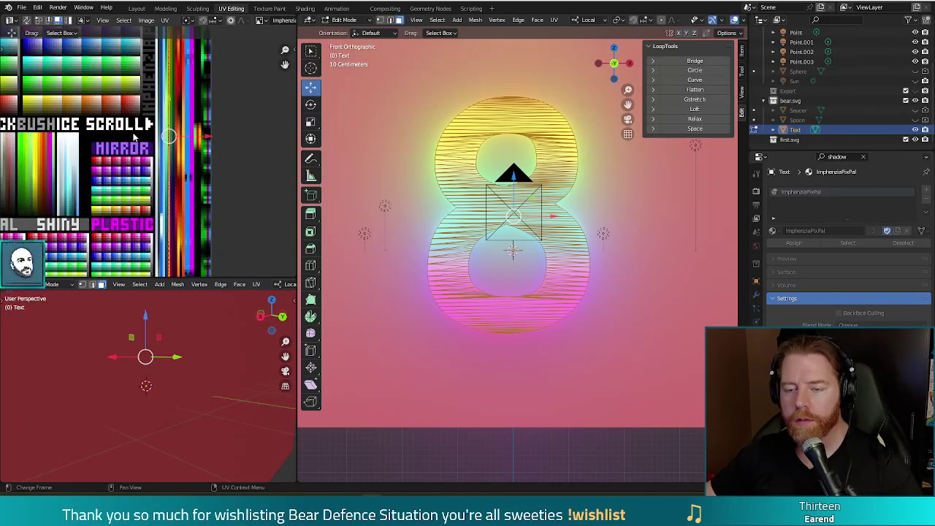
pyautogui.scroll(1, 134, 136)
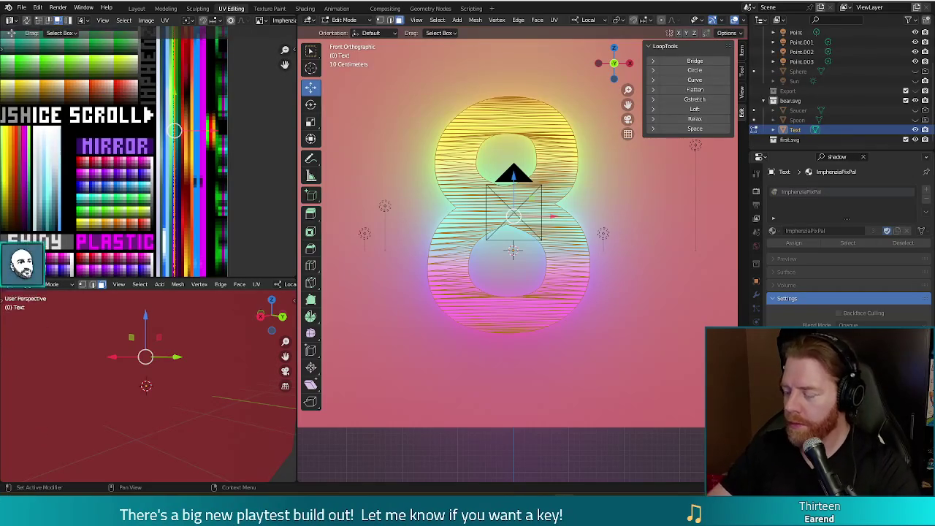
pyautogui.scroll(-2, 139, 190)
pyautogui.scroll(4, 175, 153)
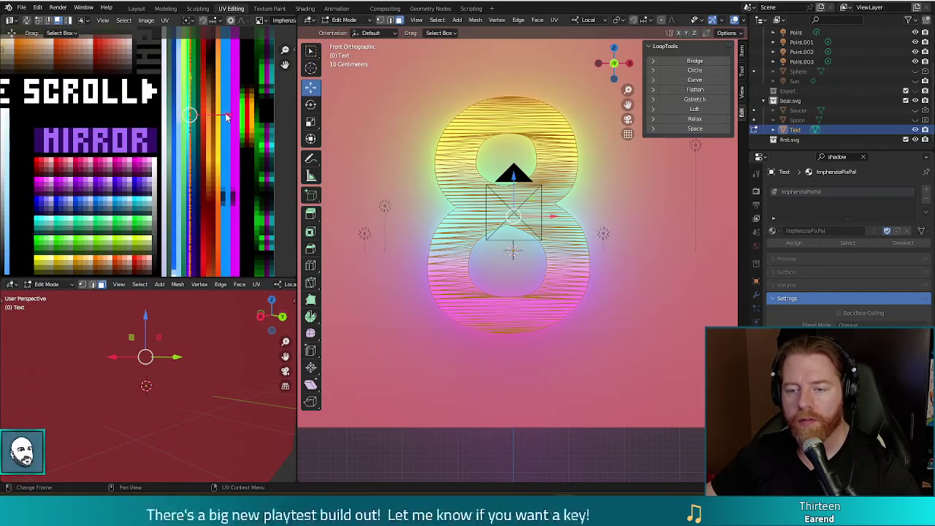
pyautogui.press('g')
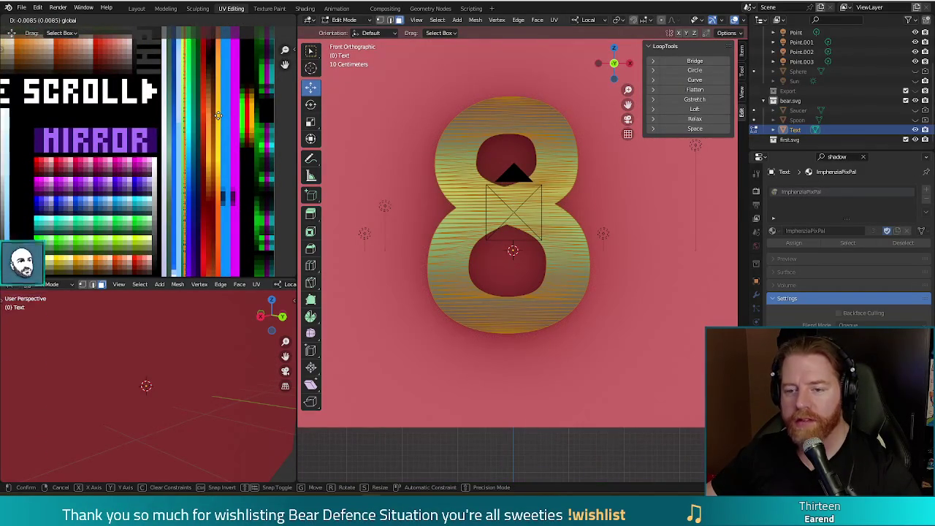
pyautogui.click(218, 116)
pyautogui.press('F12')
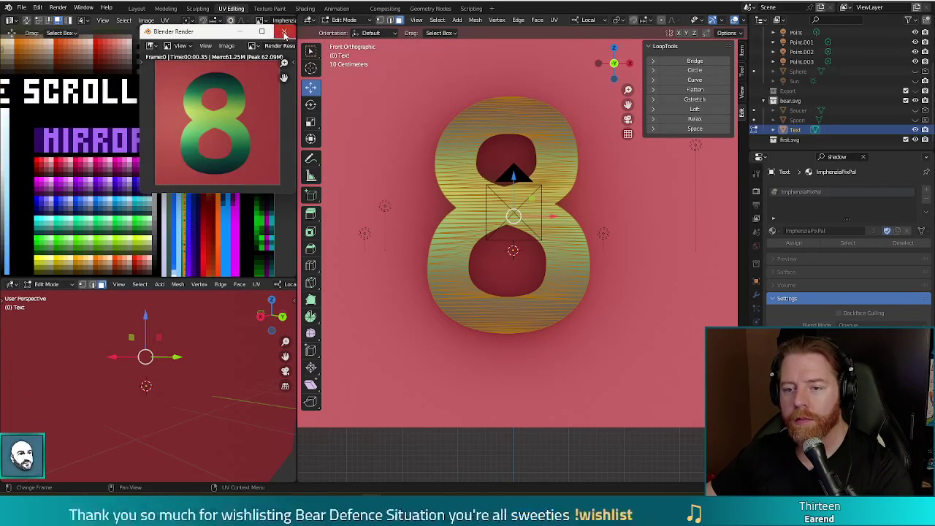
pyautogui.press('Escape')
# Step: Try another palette colour in a render, then return the UVs to the rainbow gradient
pyautogui.press('g')
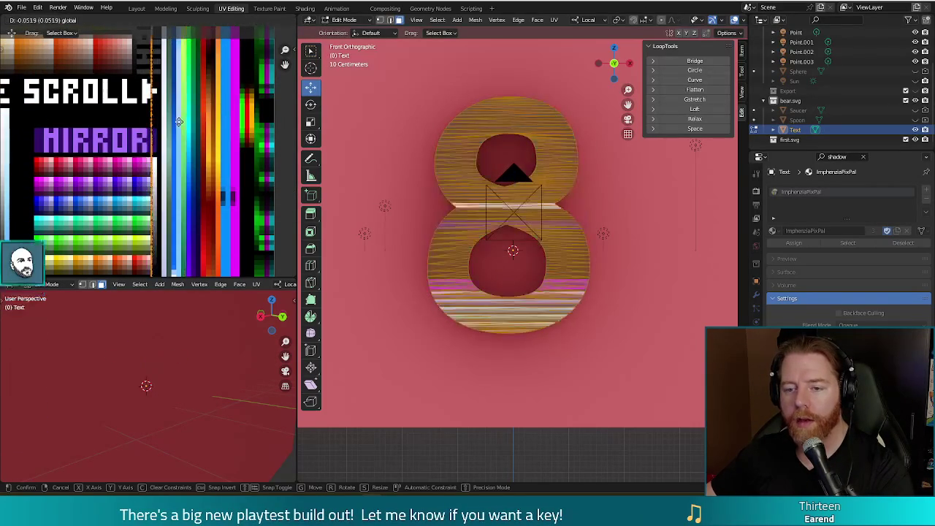
pyautogui.click(206, 131)
pyautogui.press('F12')
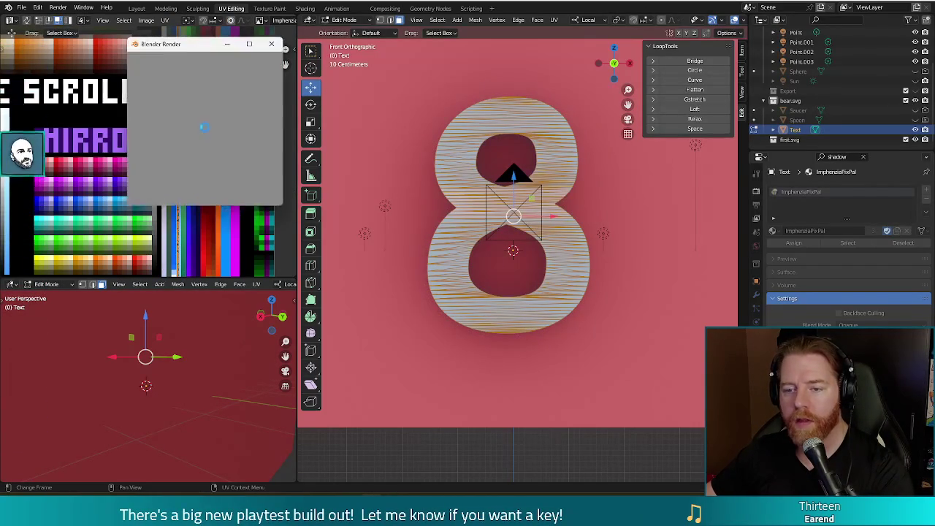
pyautogui.press('Escape')
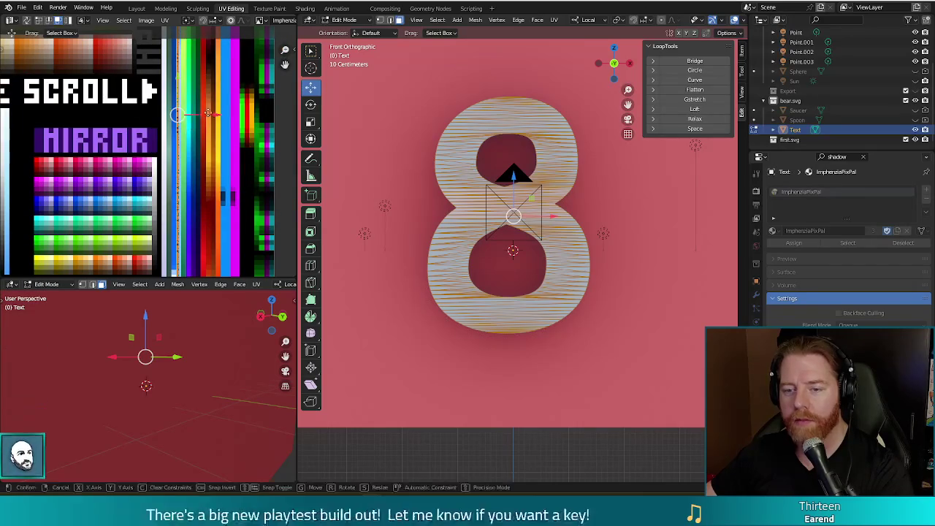
pyautogui.press('g')
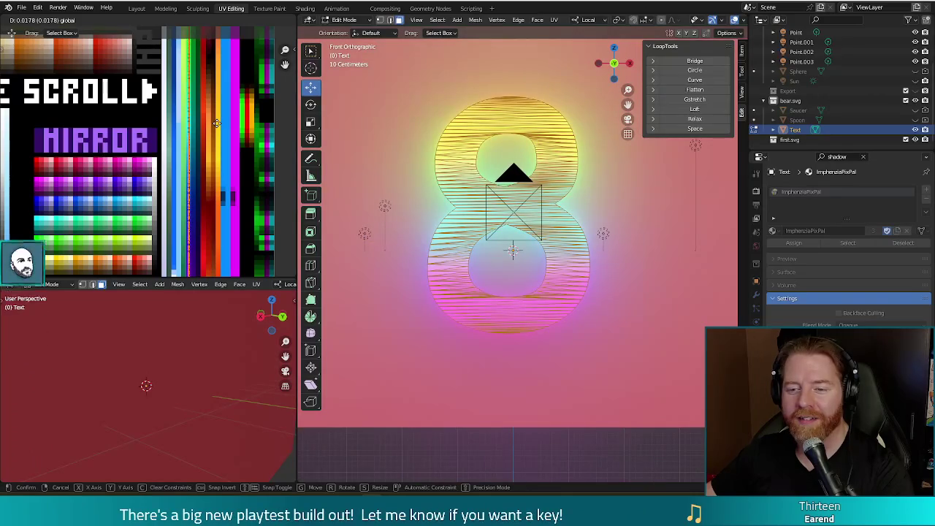
pyautogui.click(217, 127)
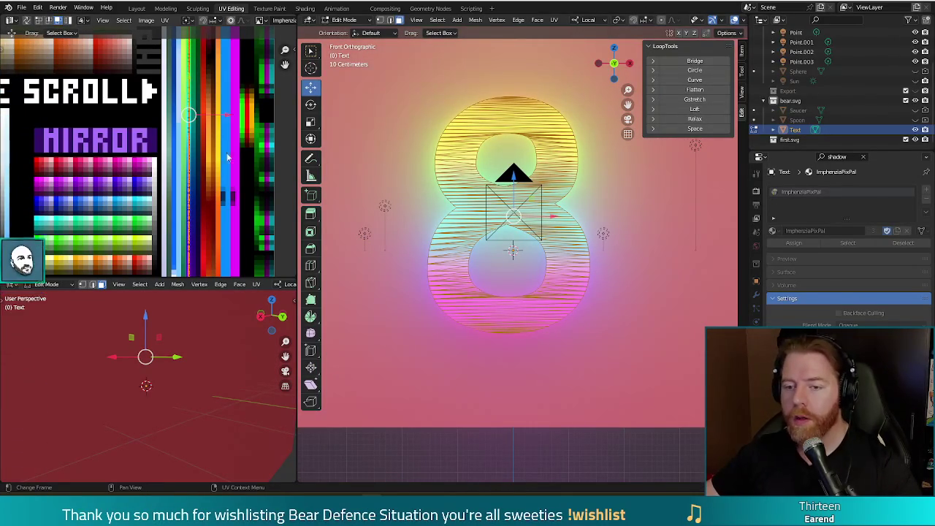
pyautogui.scroll(-10, 233, 177)
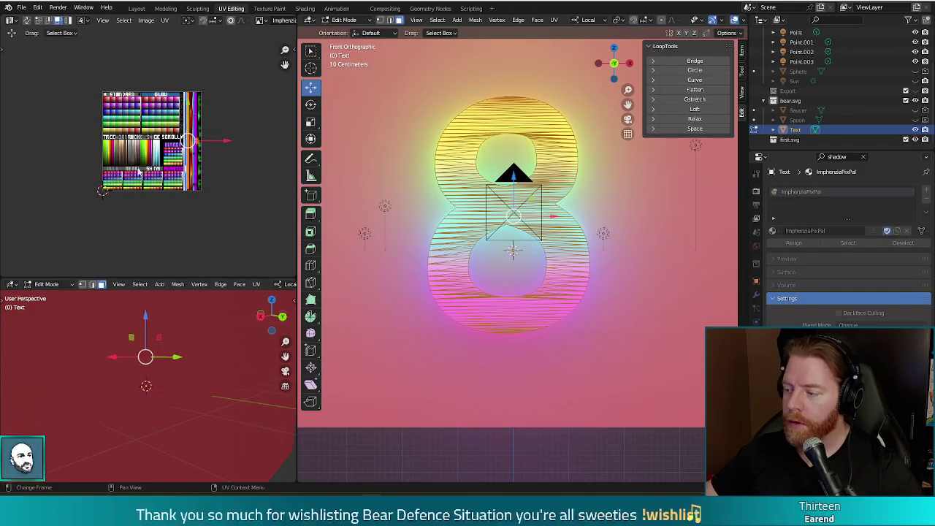
# Step: Hide the 8's mesh with H and return to Object Mode
pyautogui.rightClick(136, 172)
pyautogui.click(136, 173)
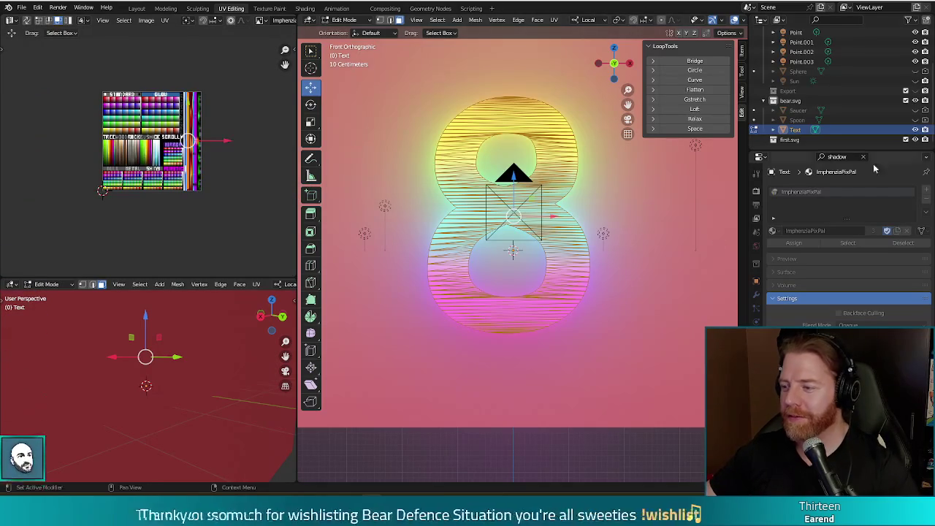
pyautogui.press('h')
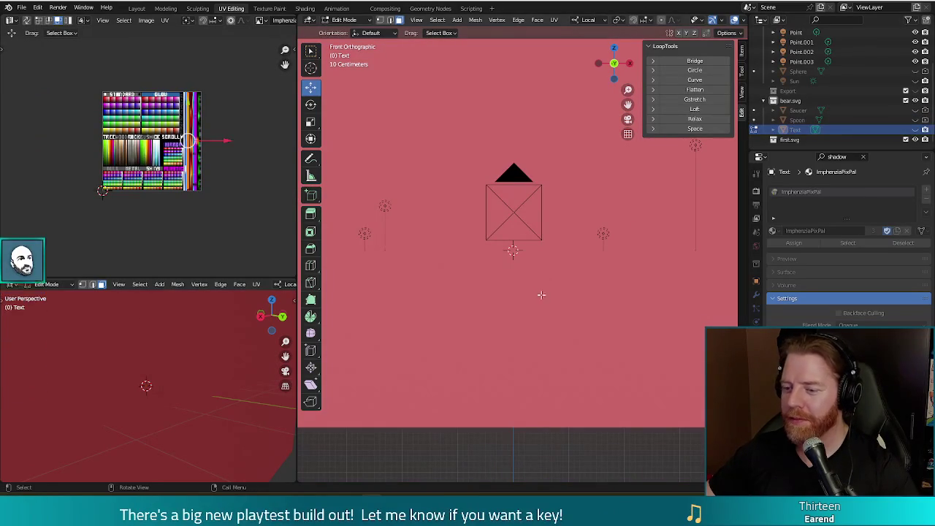
pyautogui.press('Tab')
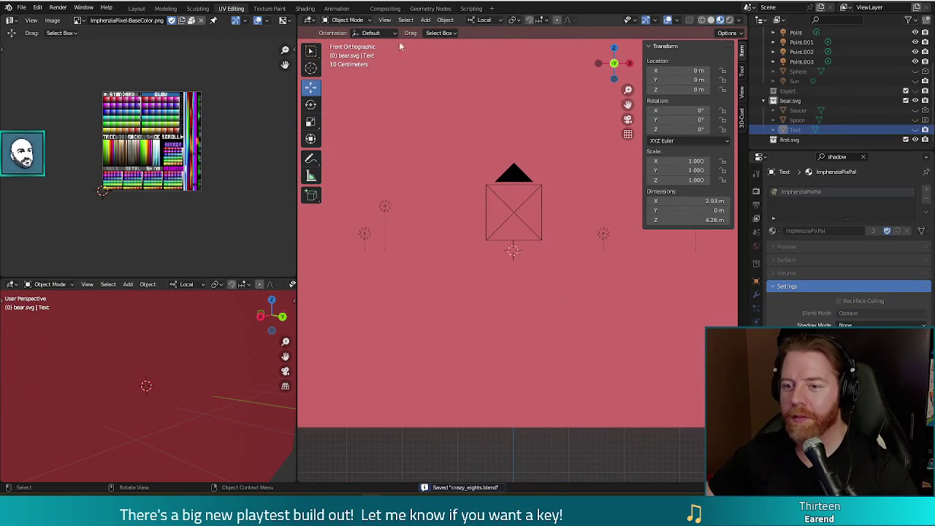
# Step: Add a torus with 16 minor segments and switch to Right Orthographic view
pyautogui.click(425, 20)
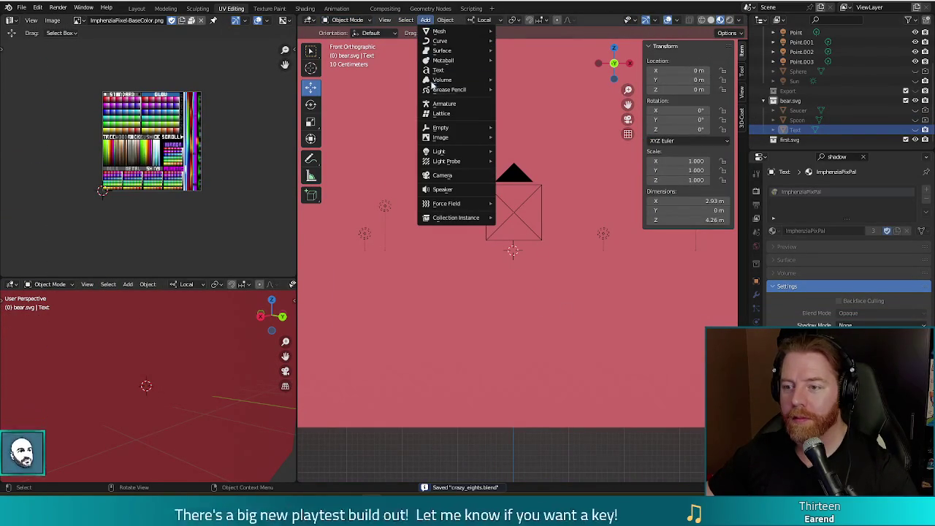
pyautogui.moveTo(439, 80)
pyautogui.moveTo(442, 31)
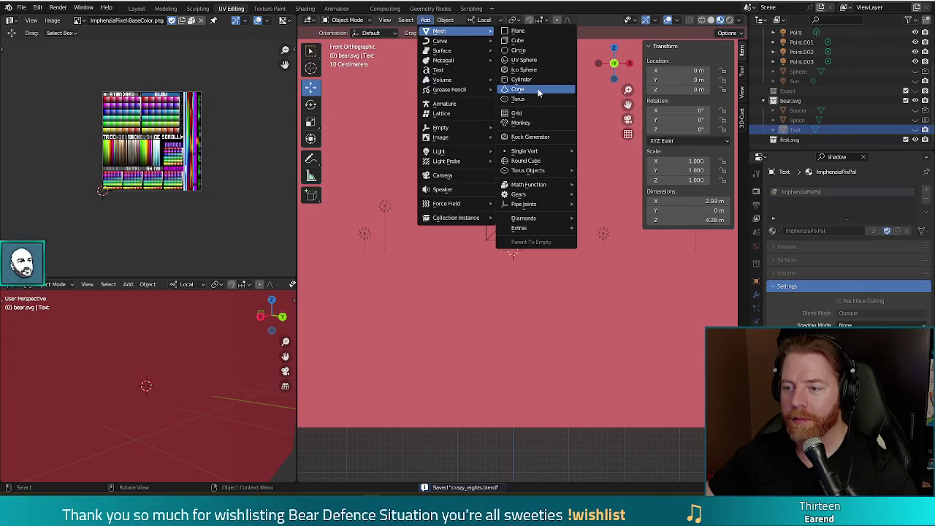
pyautogui.click(523, 98)
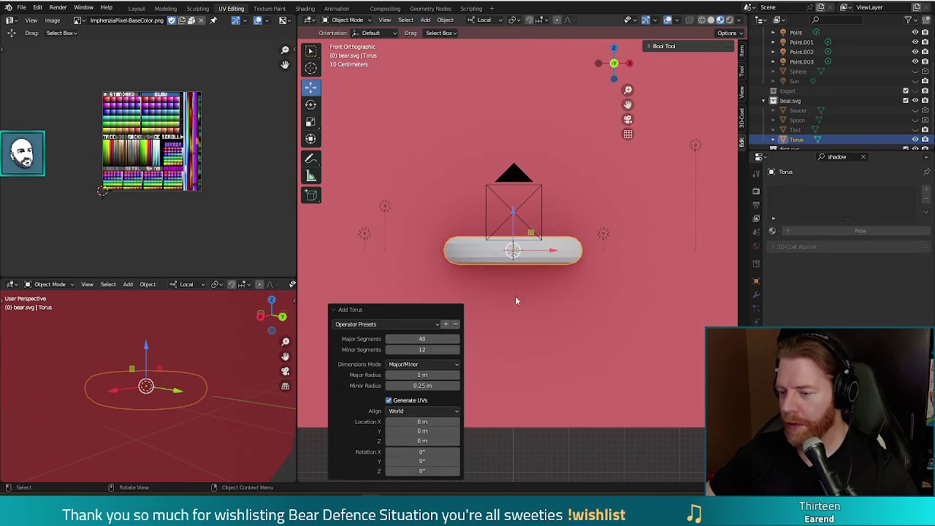
pyautogui.moveTo(515, 296)
pyautogui.mouseDown()
pyautogui.moveTo(595, 355)
pyautogui.moveTo(592, 364)
pyautogui.moveTo(616, 247)
pyautogui.moveTo(599, 307)
pyautogui.mouseUp()
pyautogui.click(434, 350)
pyautogui.write('16')
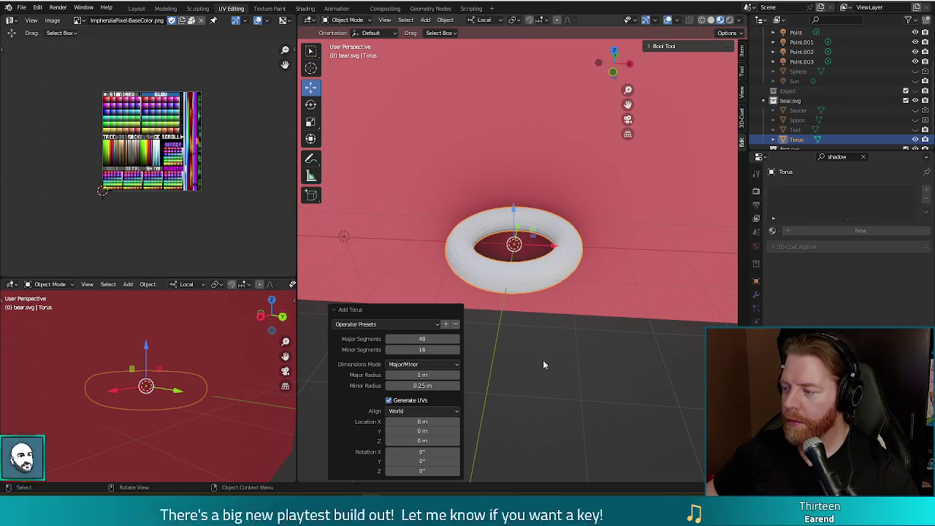
pyautogui.press('KP_3')
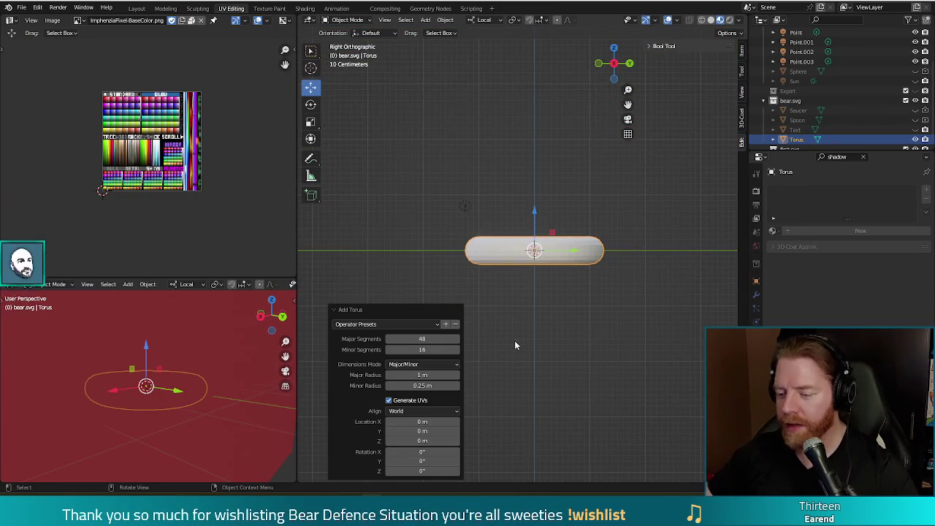
# Step: In Edit Mode, rotate the torus -90°, fatten its tube with Alt+S, and raise it
pyautogui.press('Tab')
pyautogui.press('r')
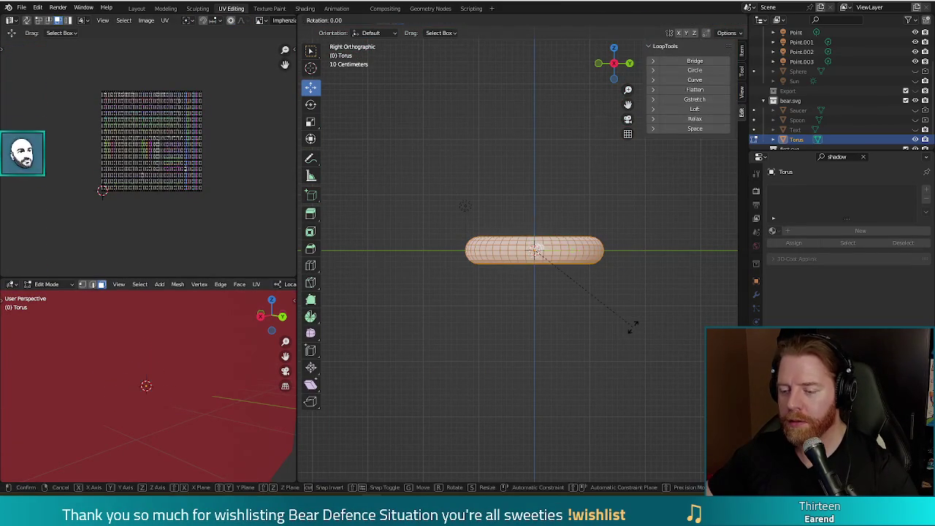
pyautogui.click(617, 149)
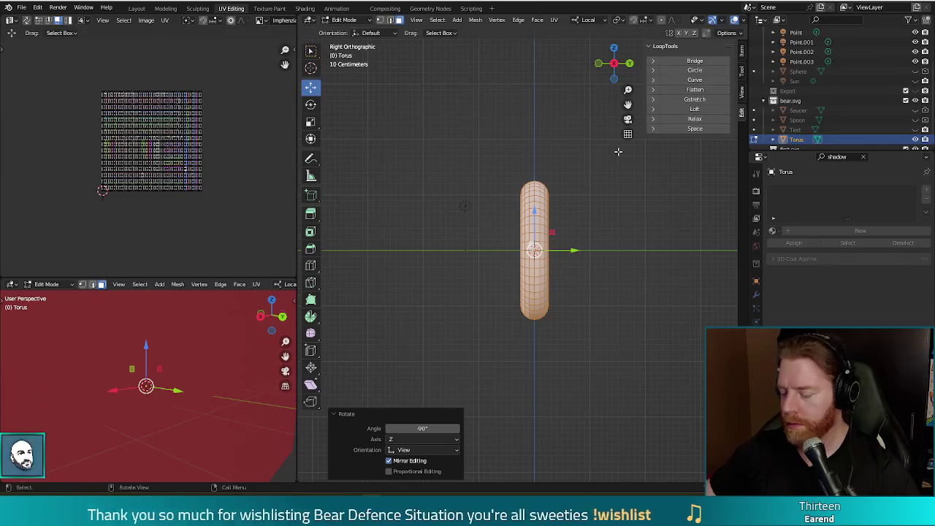
pyautogui.press('KP_1')
pyautogui.hotkey('alt', 's')
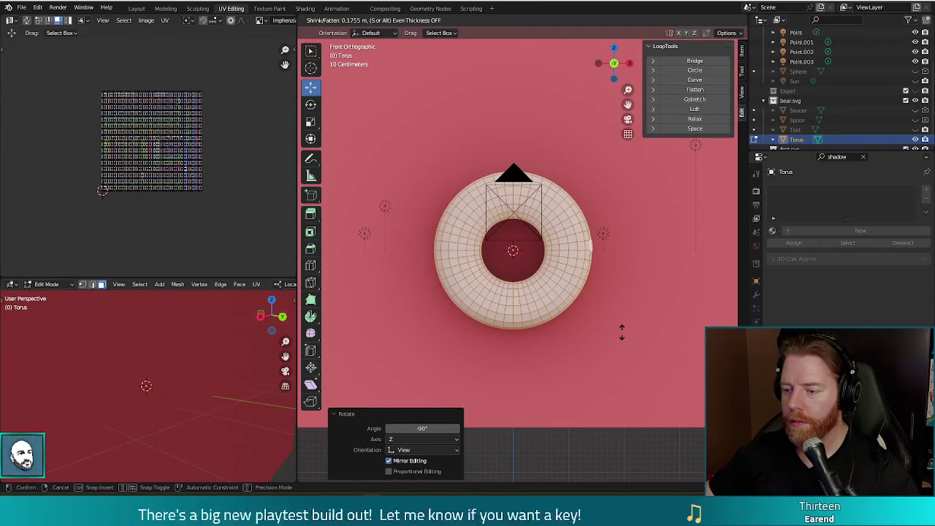
pyautogui.click(670, 345)
pyautogui.moveTo(670, 345); pyautogui.dragTo(691, 333)
pyautogui.press('KP_1')
pyautogui.moveTo(523, 223); pyautogui.dragTo(523, 114)
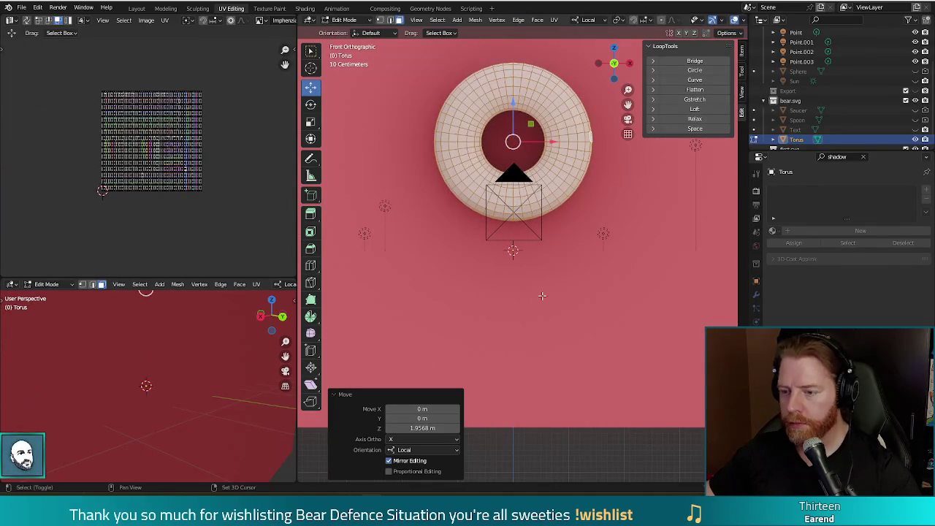
# Step: Duplicate the ring below at 1.25 scale, shrink both to 0.655, raise them, and render
pyautogui.hotkey('shift', 'd')
pyautogui.rightClick(541, 461)
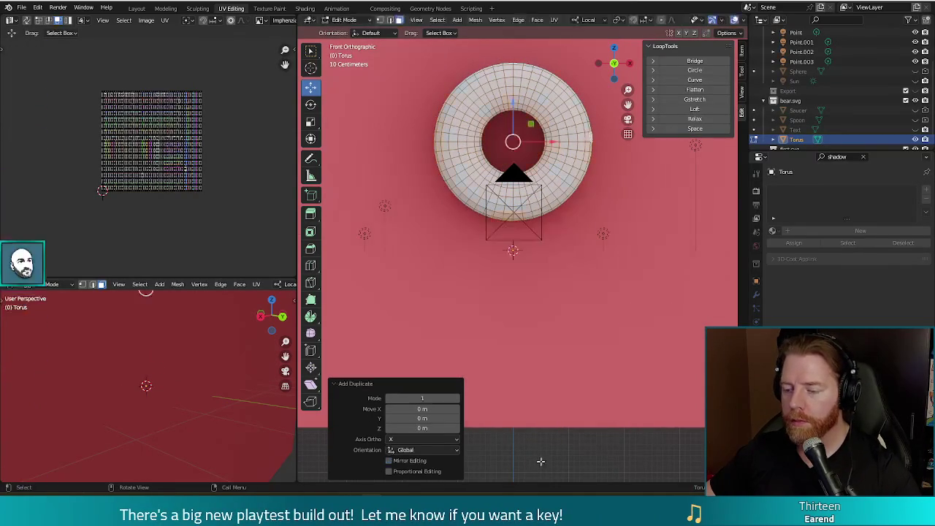
pyautogui.moveTo(520, 116); pyautogui.dragTo(521, 289)
pyautogui.press('s')
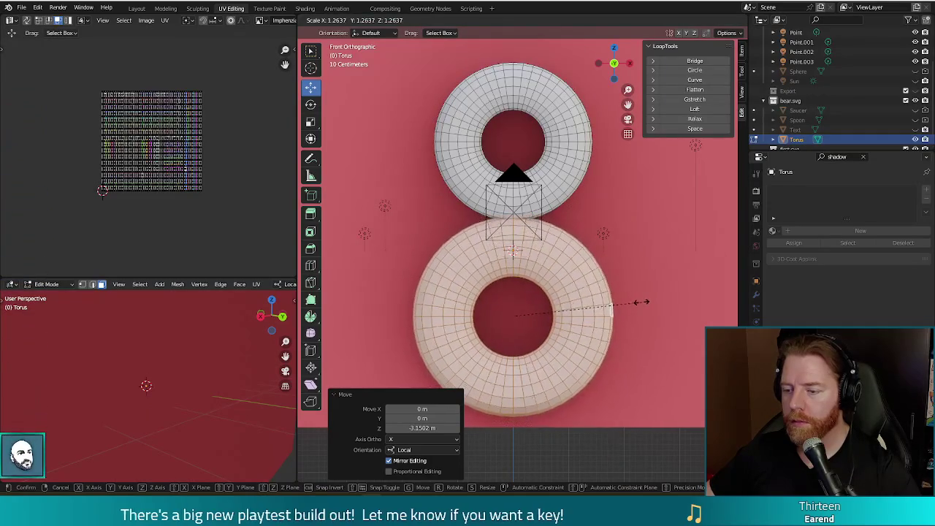
pyautogui.click(640, 301)
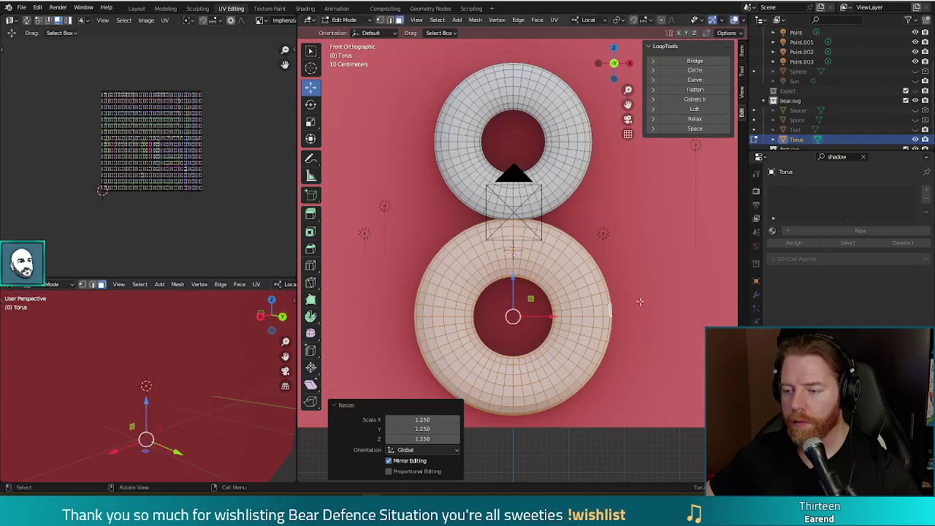
pyautogui.press('a')
pyautogui.press('s')
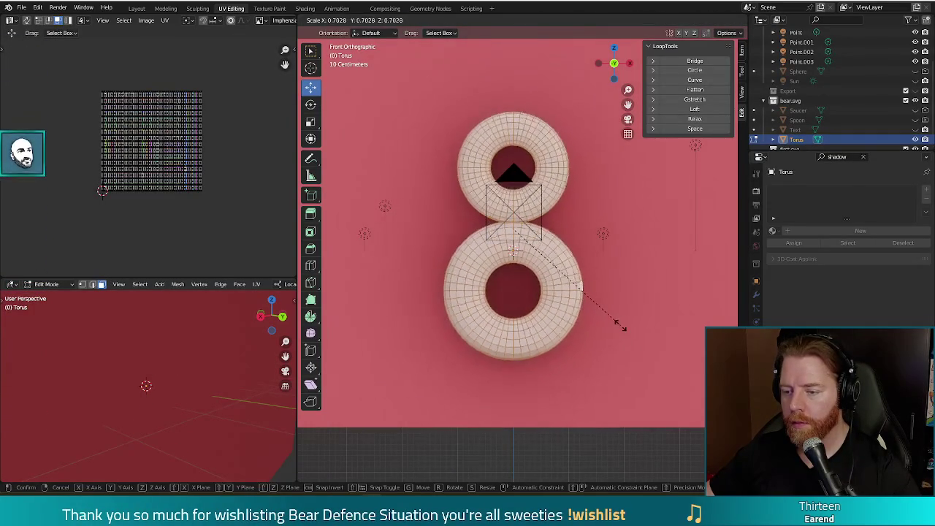
pyautogui.click(610, 324)
pyautogui.moveTo(513, 193); pyautogui.dragTo(512, 175)
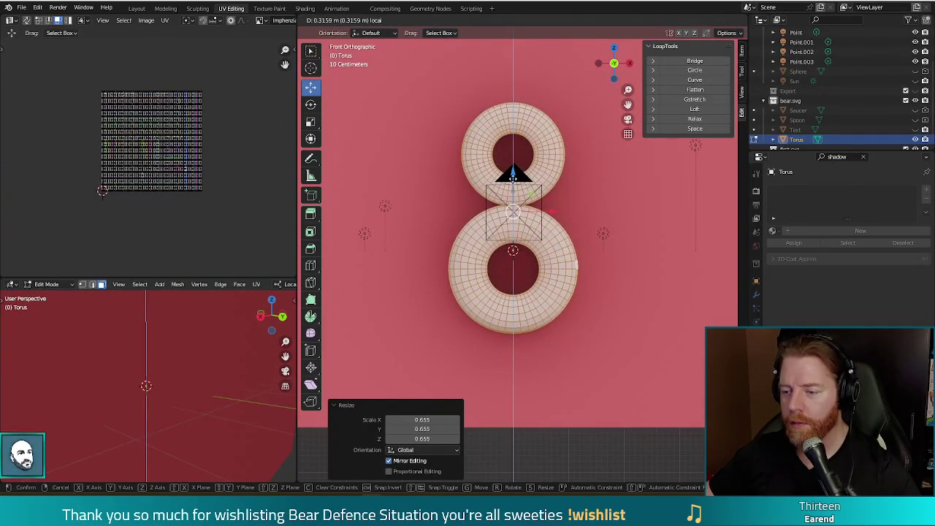
pyautogui.press('F12')
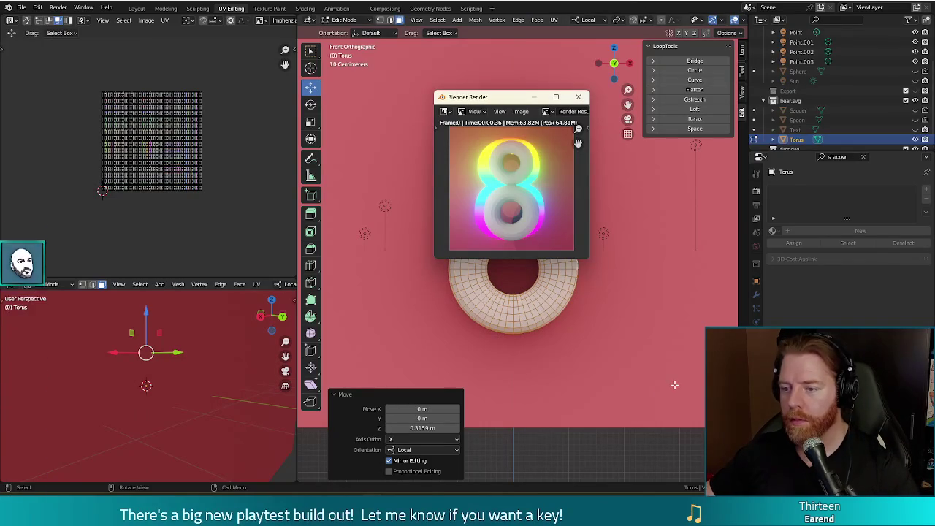
# Step: Re-render with F12 to confirm only the white two-torus 8 shows against the pink backdrop
pyautogui.scroll(3, 897, 90)
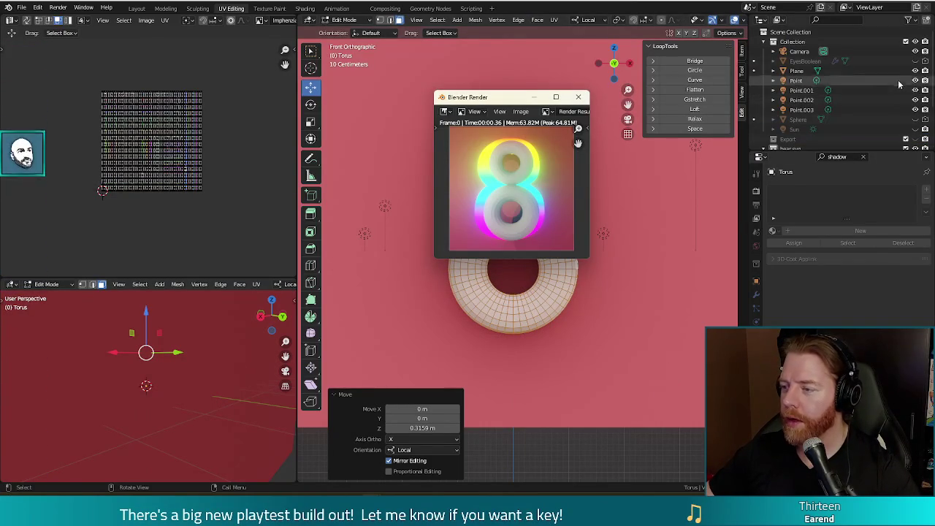
pyautogui.scroll(-4, 892, 84)
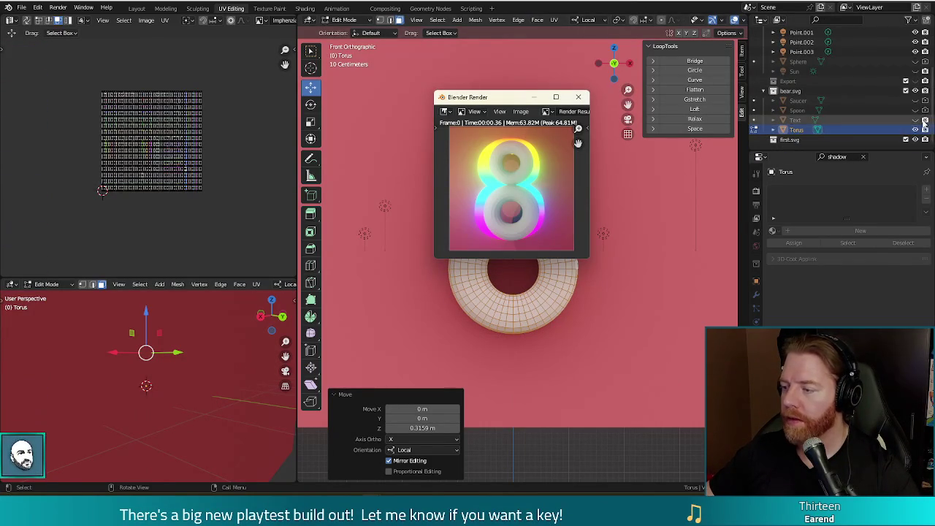
pyautogui.press('Escape')
pyautogui.press('F12')
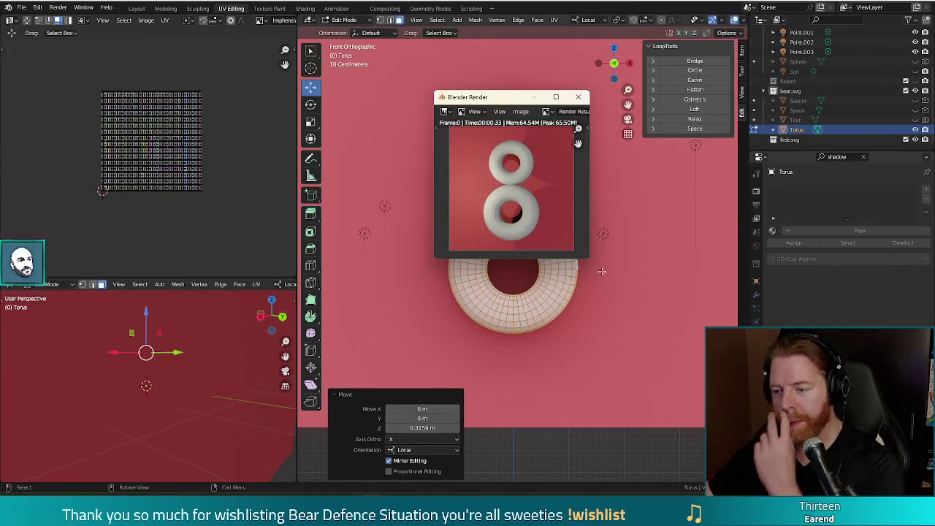
pyautogui.press('Escape')
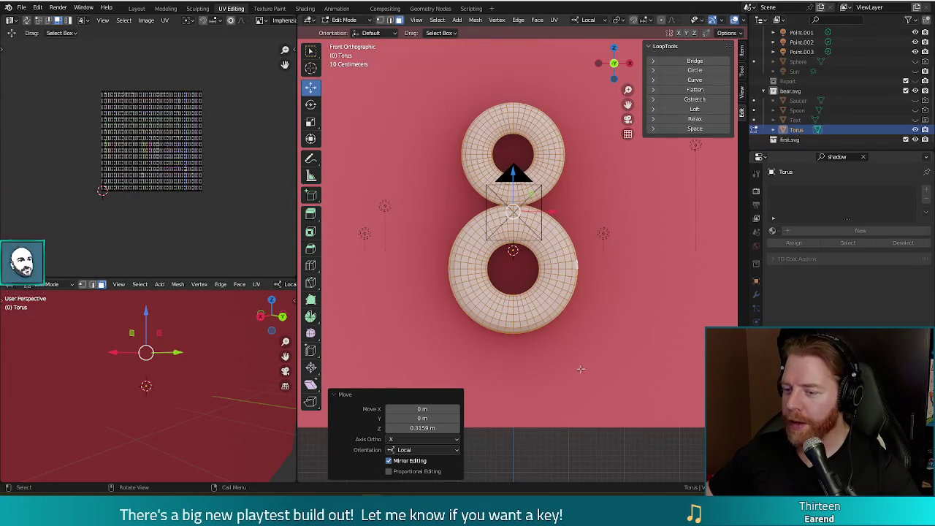
pyautogui.moveTo(600, 323)
pyautogui.mouseDown()
pyautogui.moveTo(440, 342)
pyautogui.moveTo(641, 346)
pyautogui.mouseUp()
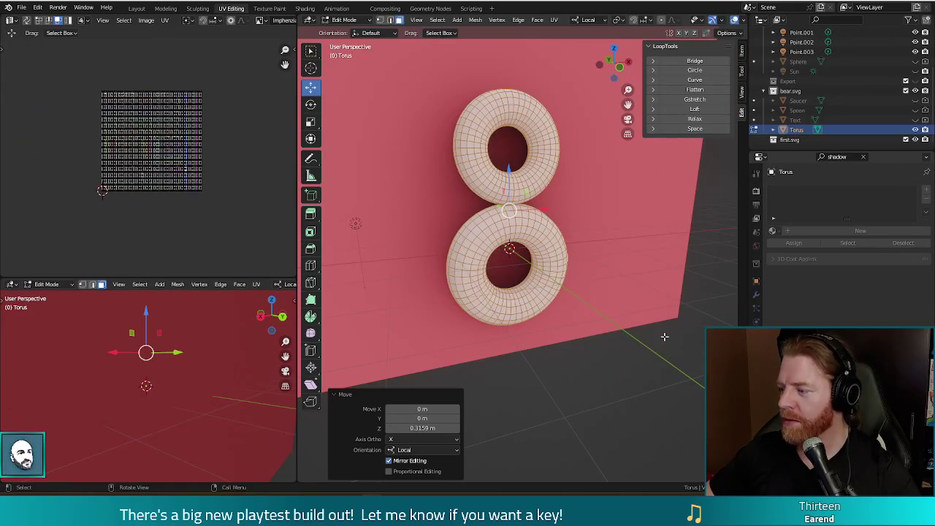
# Step: Select the top torus with L and raise it along Z
pyautogui.moveTo(649, 300); pyautogui.dragTo(627, 293)
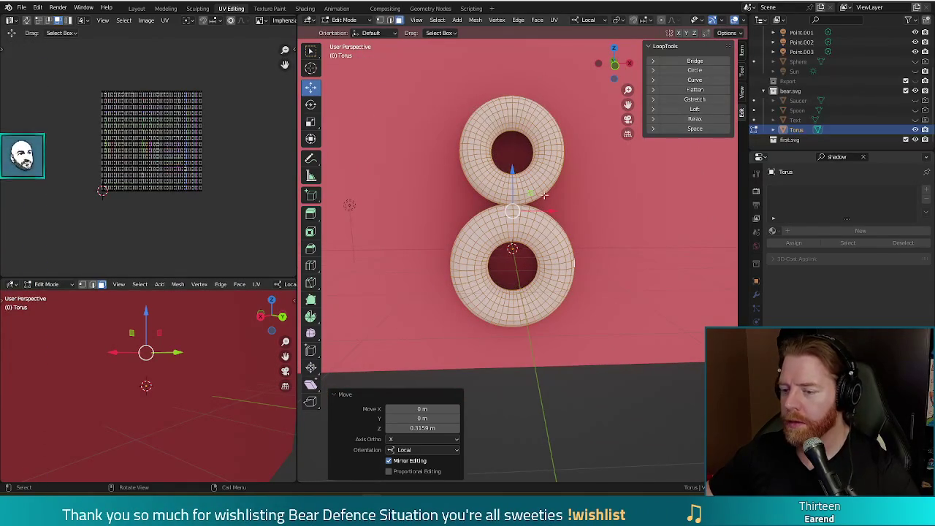
pyautogui.hotkey('alt', 'a')
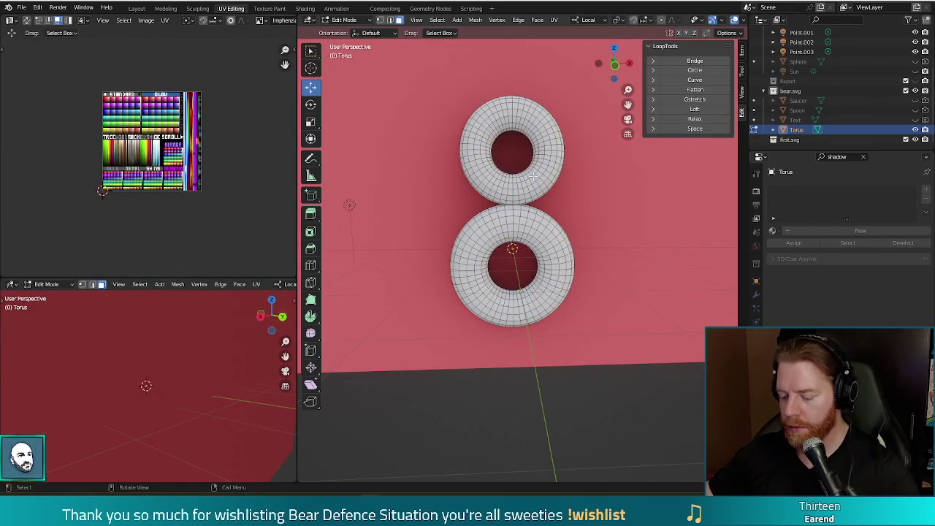
pyautogui.press('l')
pyautogui.press('g')
pyautogui.press('z')
pyautogui.press('z')
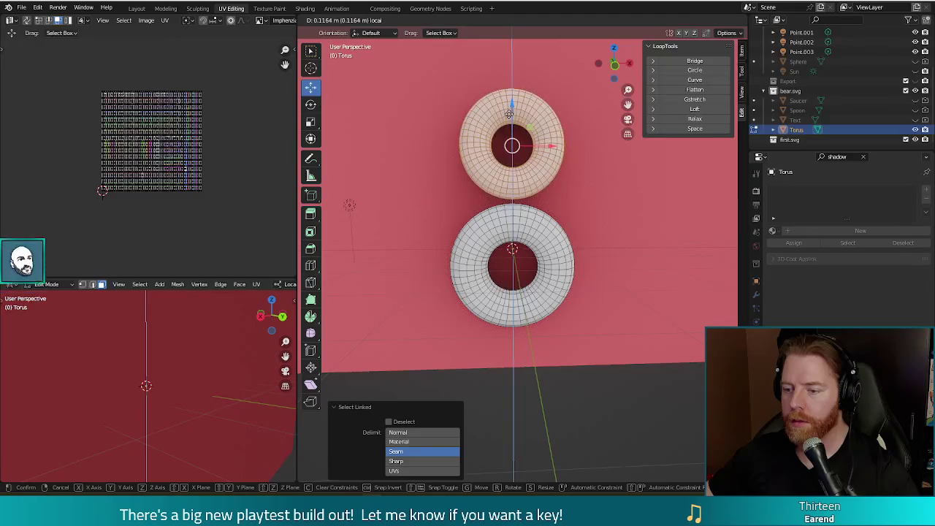
pyautogui.click(509, 113)
pyautogui.hotkey('alt', 'a')
# Step: Thicken both tori with Alt+S and raise the top torus another 0.157 m
pyautogui.moveTo(632, 223); pyautogui.dragTo(620, 223)
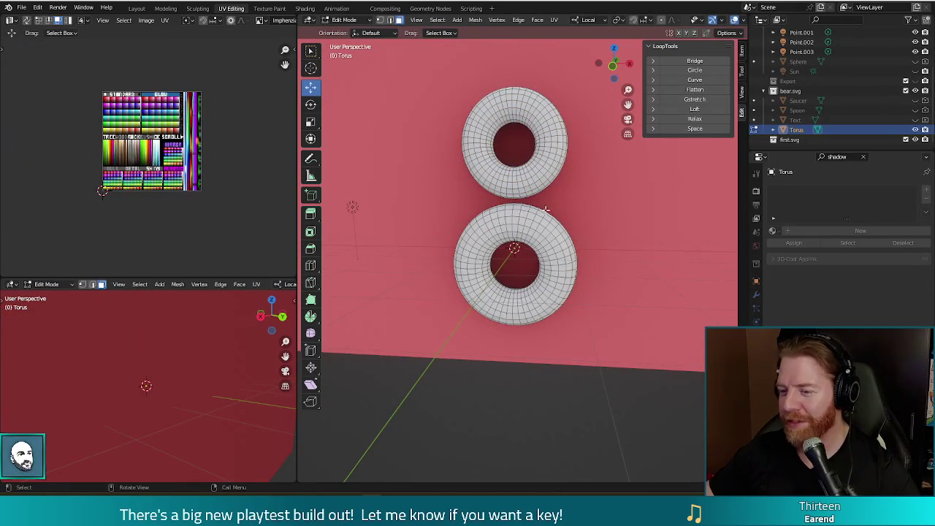
pyautogui.press('a')
pyautogui.hotkey('alt', 's')
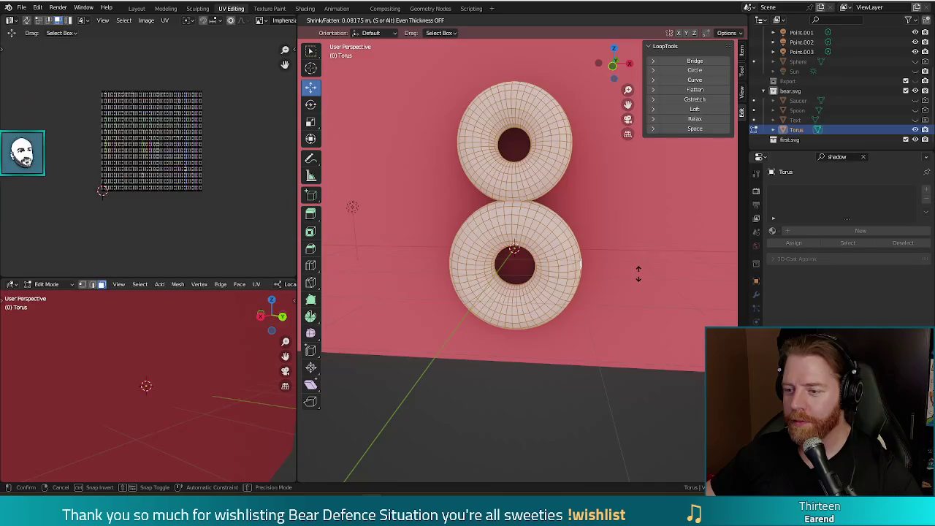
pyautogui.click(637, 273)
pyautogui.hotkey('alt', 'a')
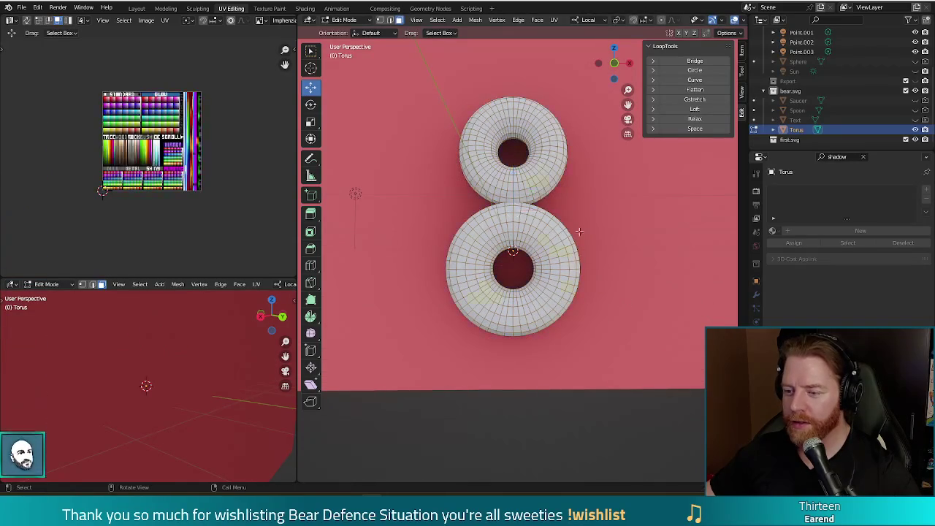
pyautogui.press('l')
pyautogui.press('g')
pyautogui.press('z')
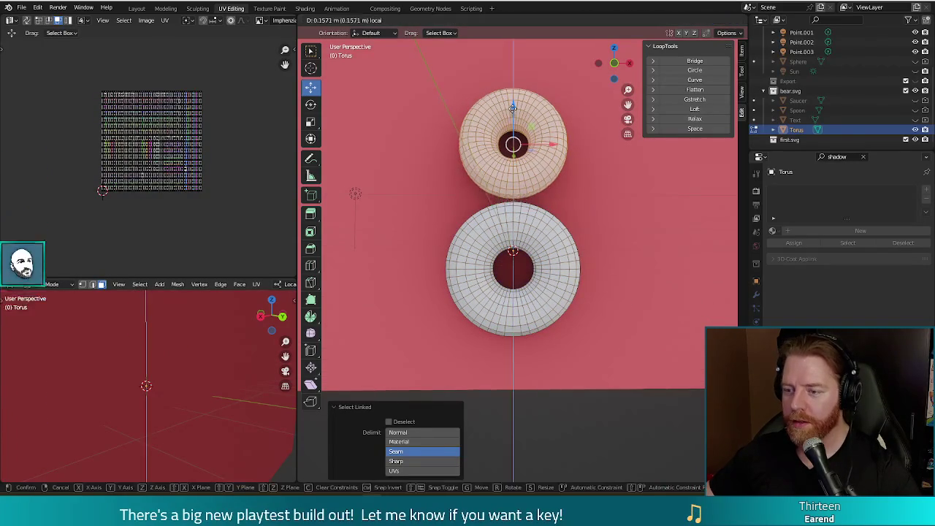
pyautogui.click(512, 108)
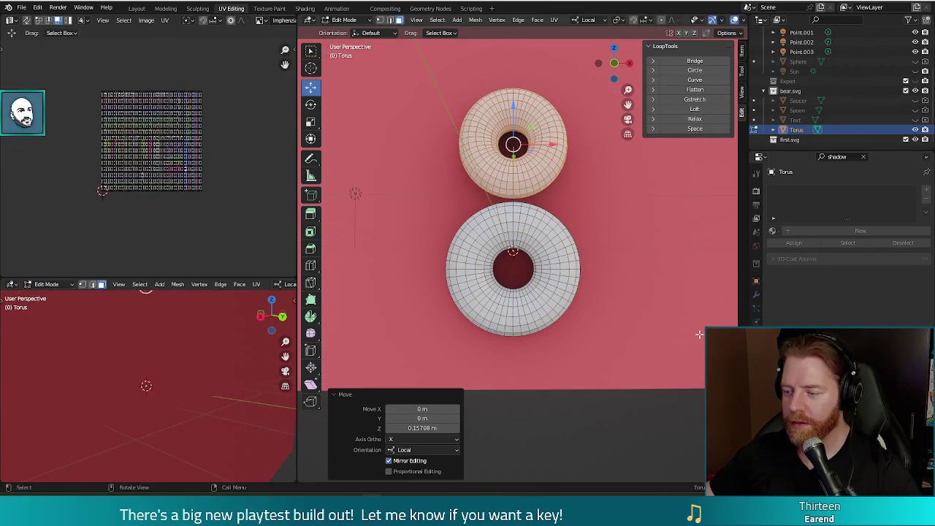
# Step: Assign the ImphenziaPixPal material to the torus and return to Object Mode
pyautogui.click(772, 231)
pyautogui.click(797, 284)
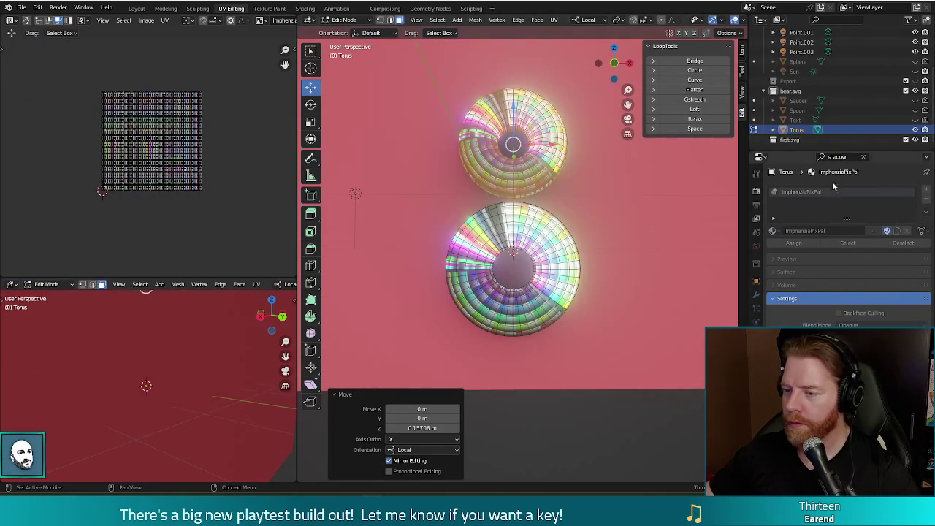
pyautogui.press('Tab')
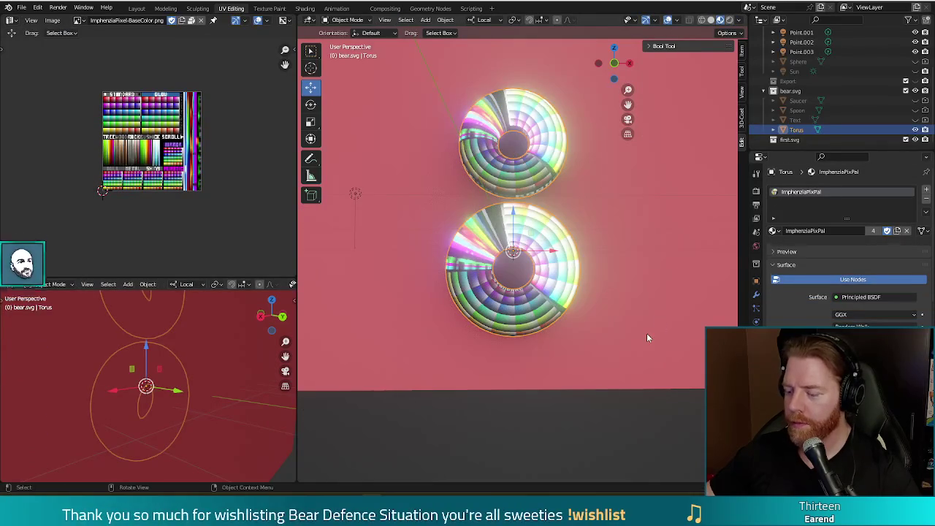
pyautogui.press('F12')
pyautogui.moveTo(634, 257)
pyautogui.mouseDown()
pyautogui.moveTo(487, 50)
pyautogui.moveTo(439, 106)
pyautogui.mouseUp()
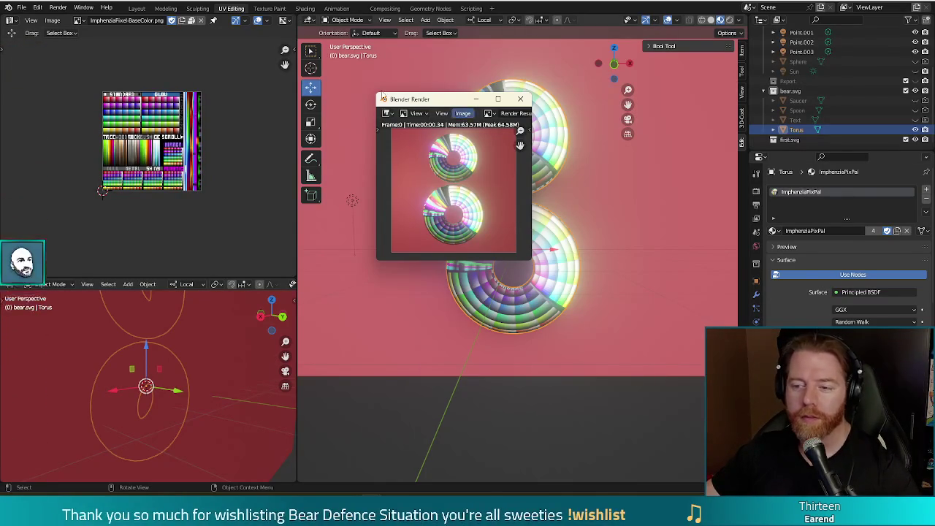
pyautogui.moveTo(426, 103); pyautogui.dragTo(394, 107)
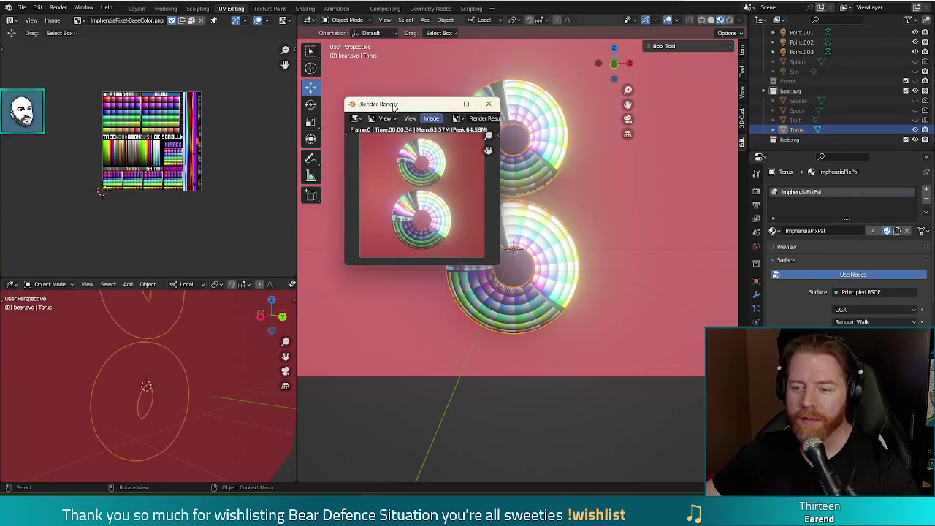
pyautogui.click(491, 105)
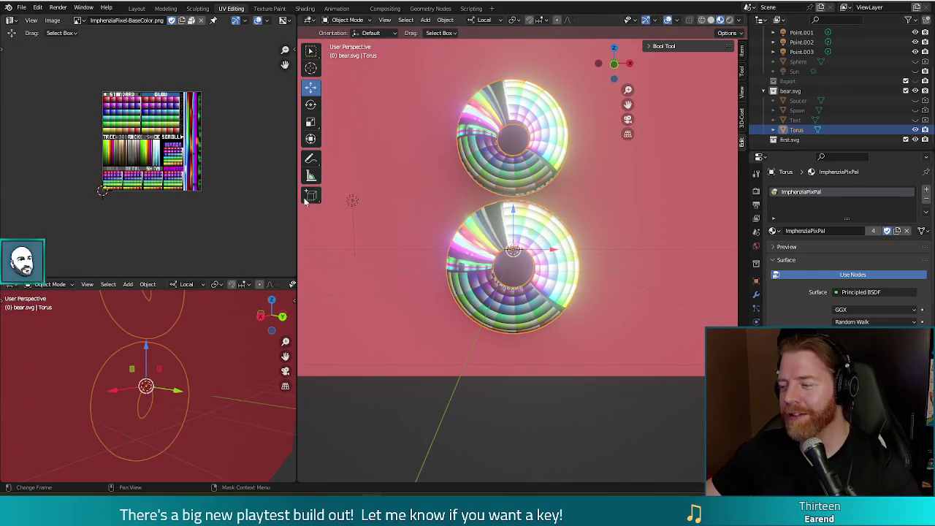
pyautogui.press('Tab')
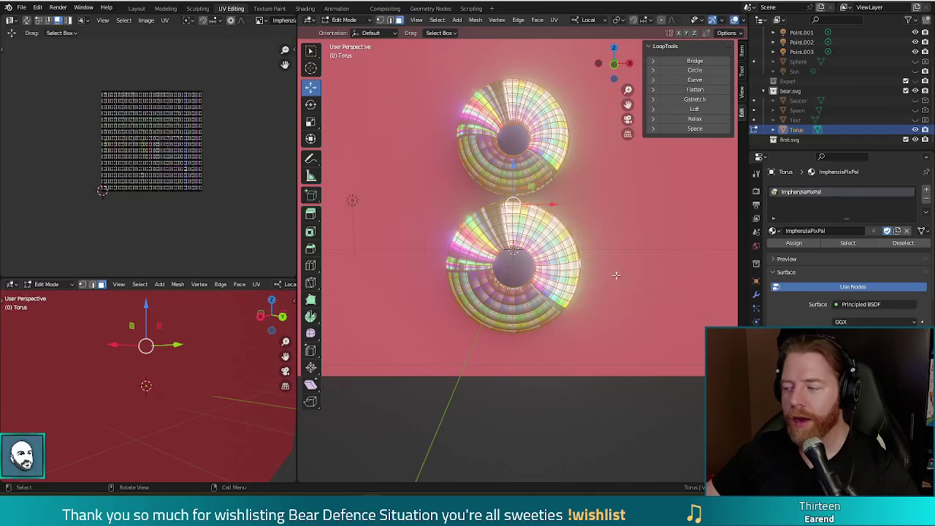
# Step: Render the torus 8 with F12, close the preview, and hide the Torus from the viewport
pyautogui.press('F12')
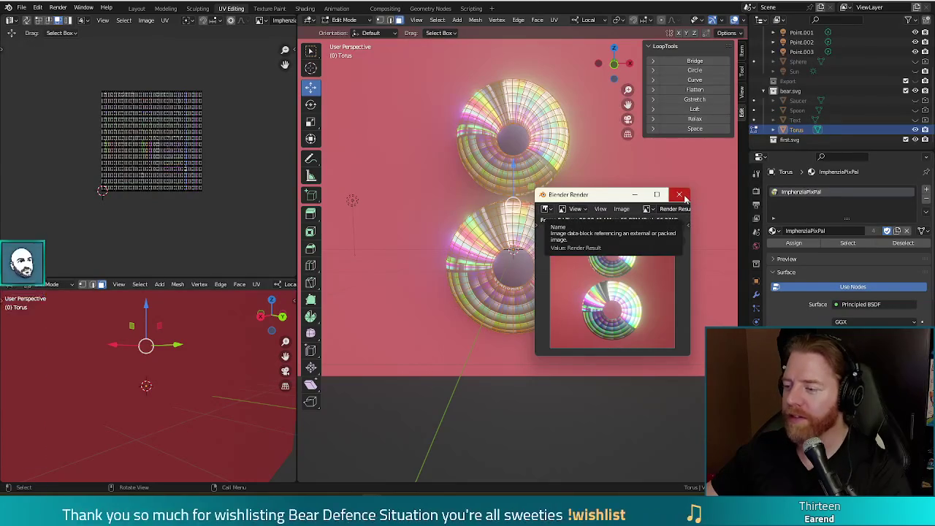
pyautogui.click(679, 194)
pyautogui.click(916, 130)
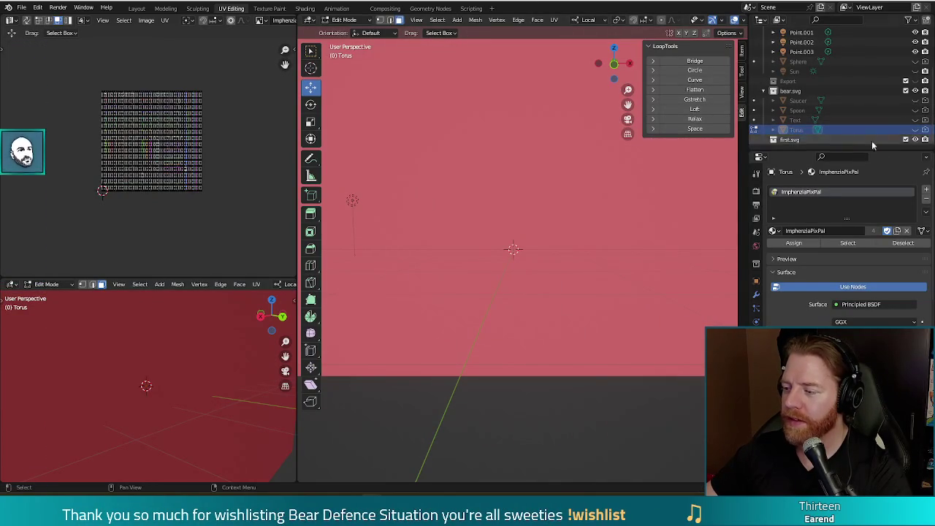
# Step: Unhide the Text 8 in the Outliner and select it in Object Mode
pyautogui.scroll(4, 893, 102)
pyautogui.scroll(-4, 890, 105)
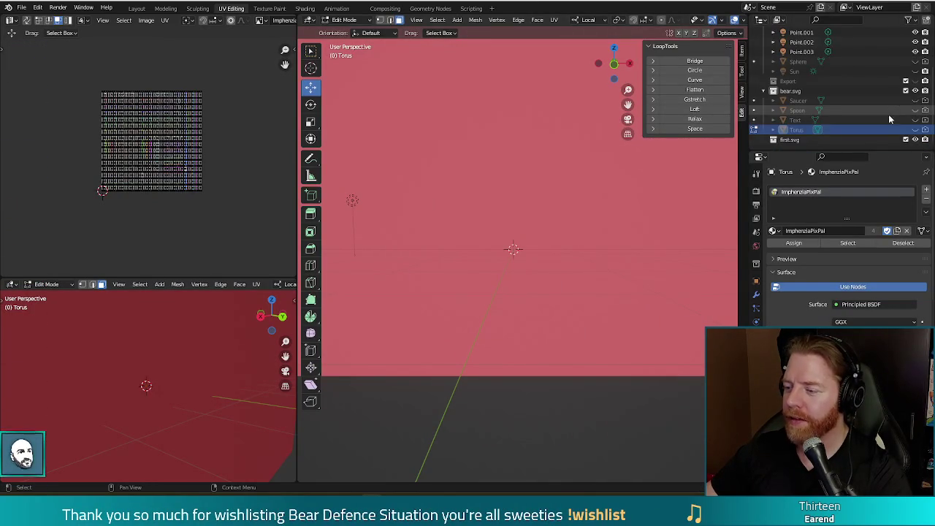
pyautogui.click(925, 120)
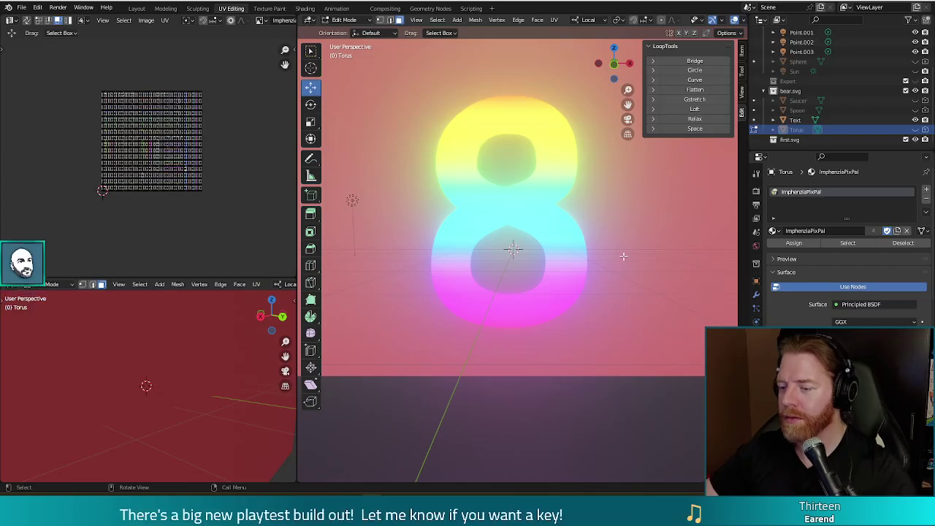
pyautogui.press('Tab')
pyautogui.click(588, 317)
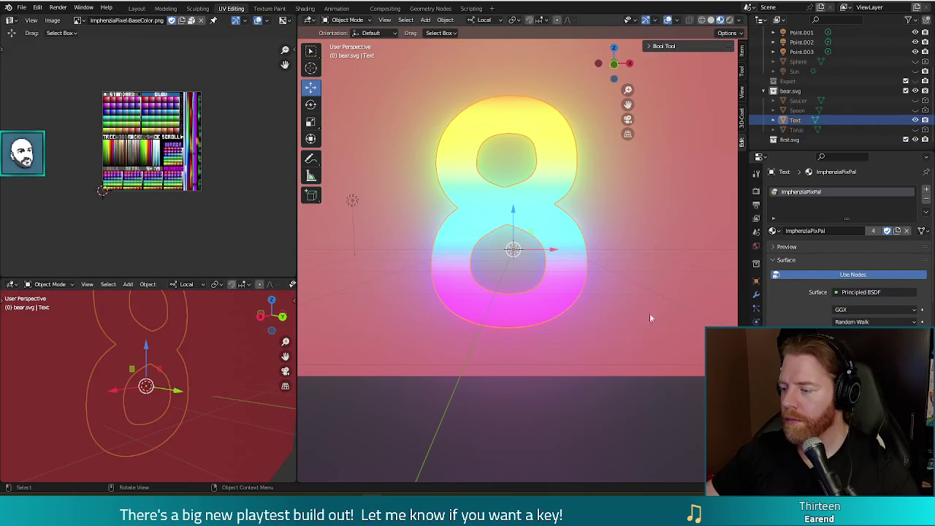
# Step: Add a Solidify modifier to the 8 with a thickness of 0.46 m
pyautogui.click(756, 294)
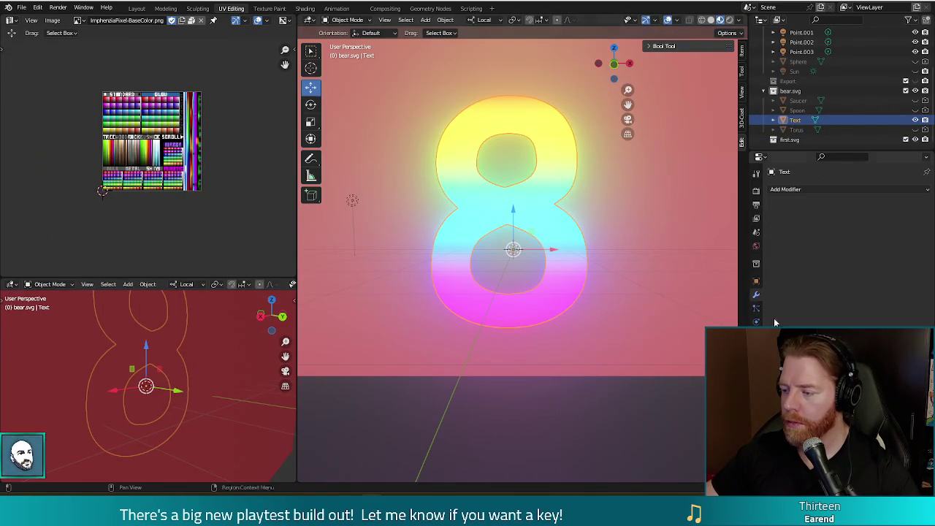
pyautogui.hotkey('shift', 'a')
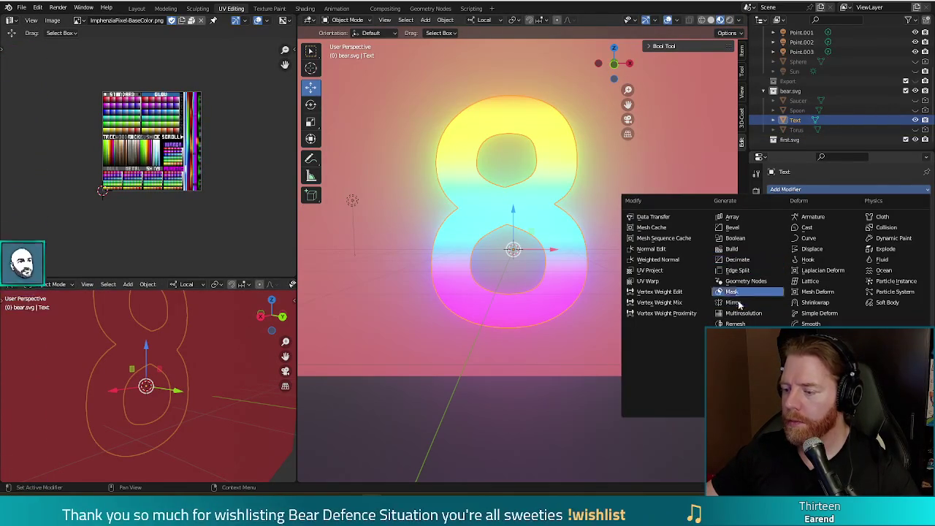
pyautogui.click(734, 356)
pyautogui.moveTo(874, 232); pyautogui.dragTo(922, 232)
pyautogui.moveTo(526, 271)
pyautogui.mouseDown()
pyautogui.moveTo(586, 276)
pyautogui.moveTo(568, 272)
pyautogui.mouseUp()
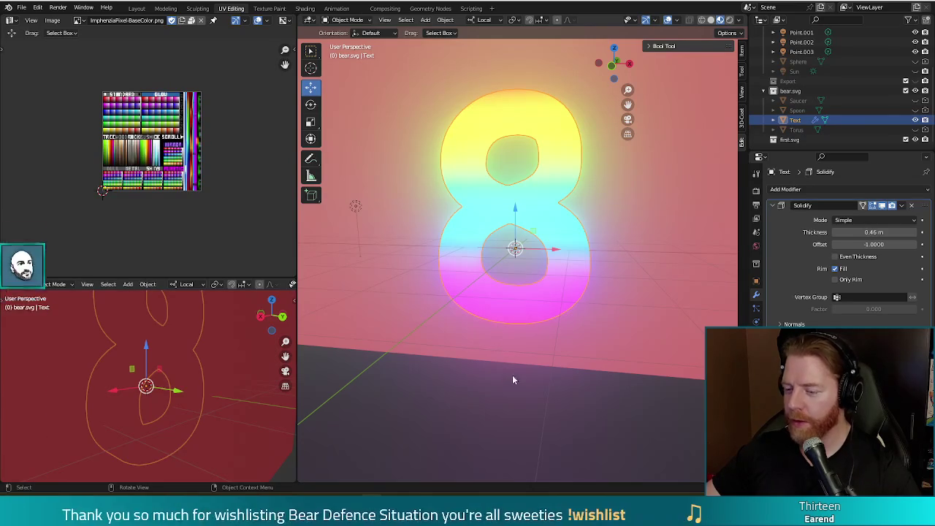
pyautogui.moveTo(541, 338)
pyautogui.mouseDown()
pyautogui.moveTo(563, 351)
pyautogui.moveTo(544, 338)
pyautogui.moveTo(599, 324)
pyautogui.moveTo(590, 329)
pyautogui.mouseUp()
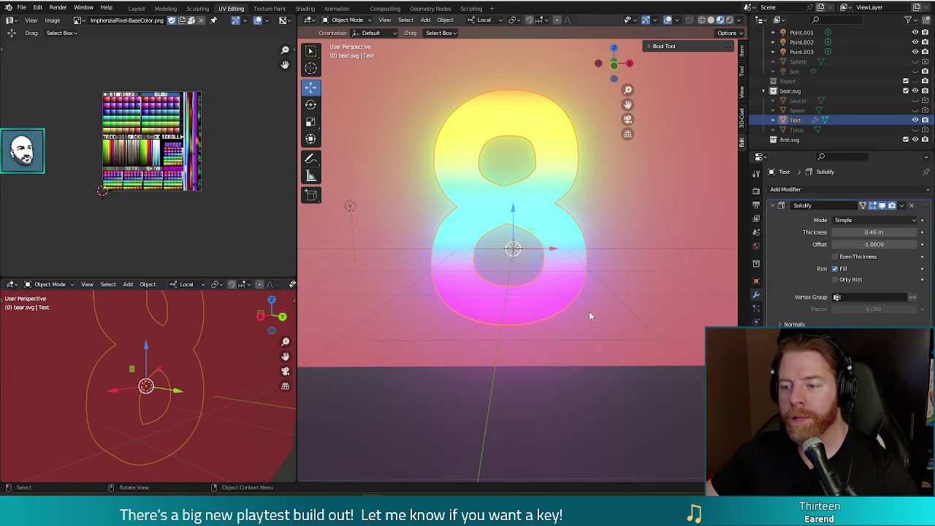
# Step: In front orthographic view, project all of the 8's UVs from view so it turns yellow
pyautogui.press('Tab')
pyautogui.press('KP_5')
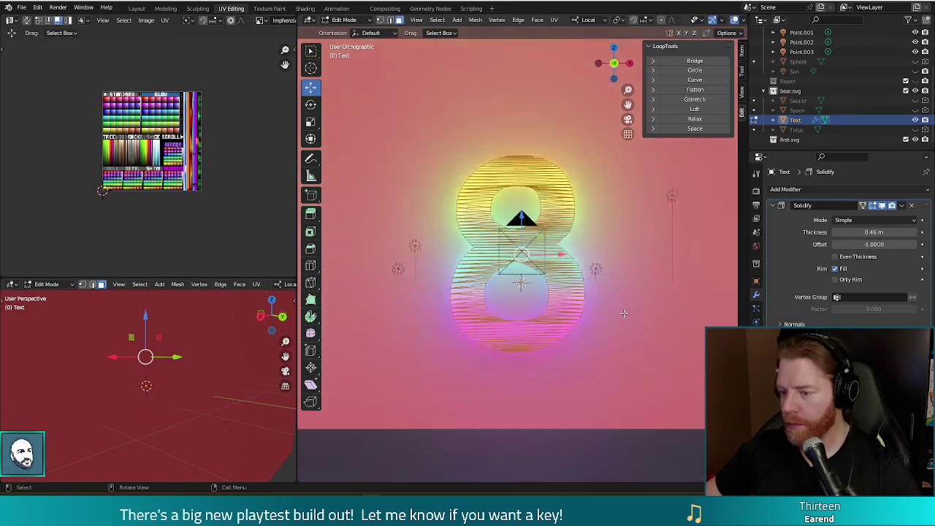
pyautogui.press('KP_1')
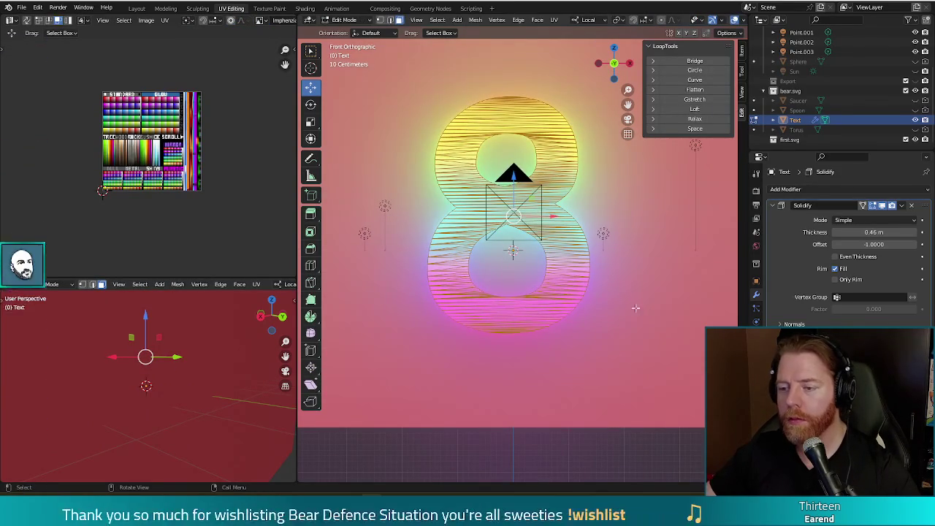
pyautogui.hotkey('alt', 'a')
pyautogui.press('c')
pyautogui.press('Escape')
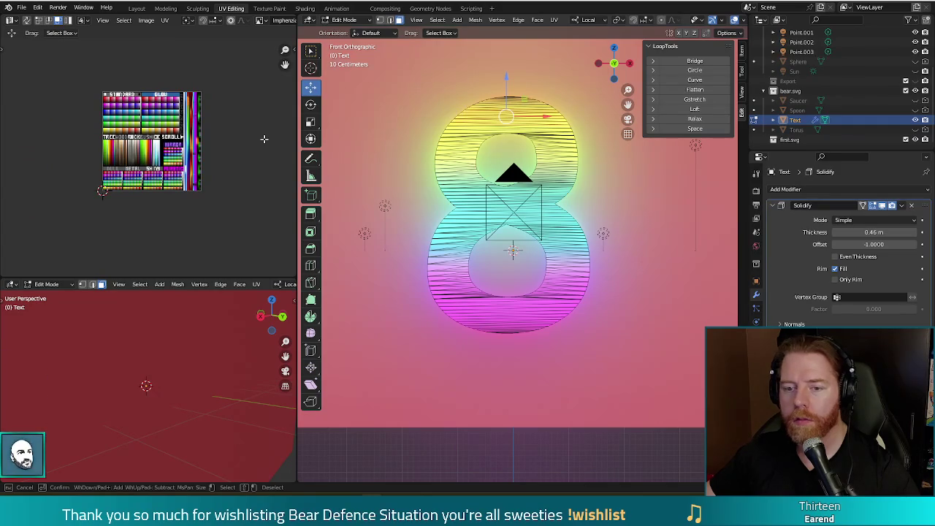
pyautogui.press('a')
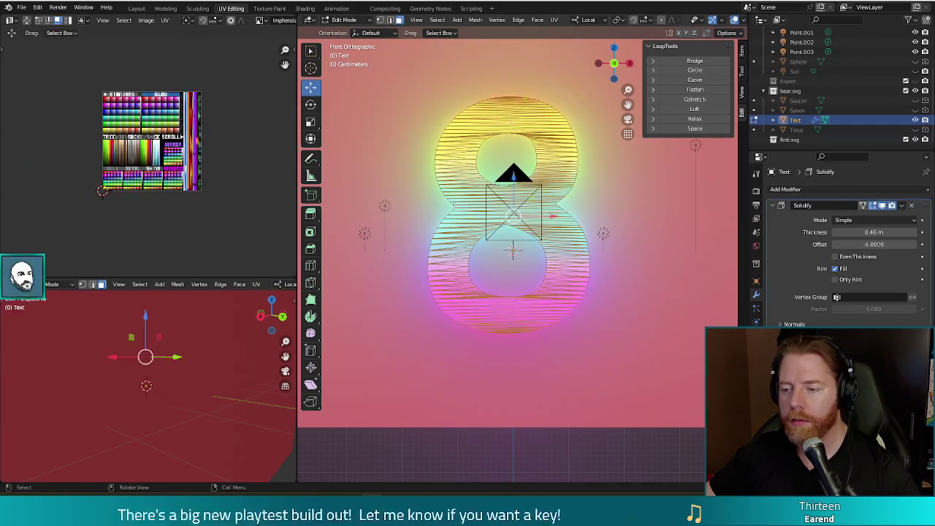
pyautogui.press('u')
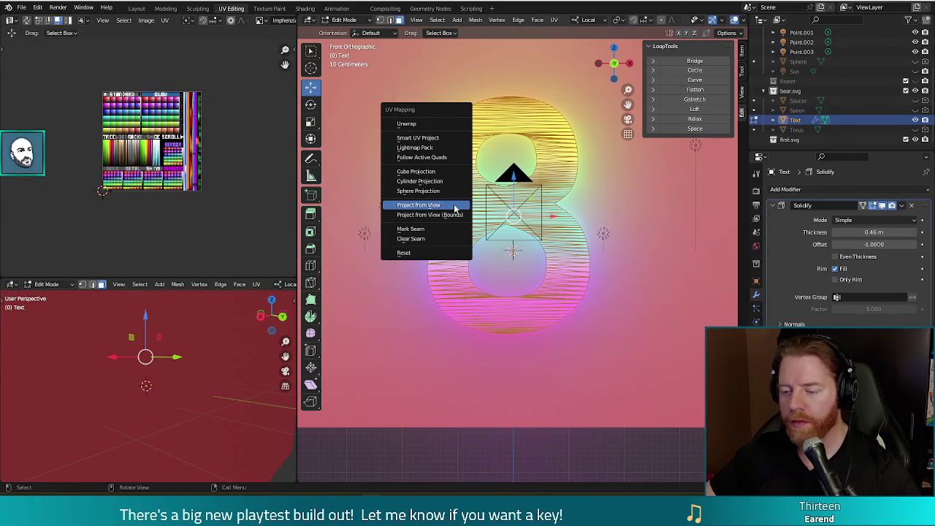
pyautogui.click(455, 208)
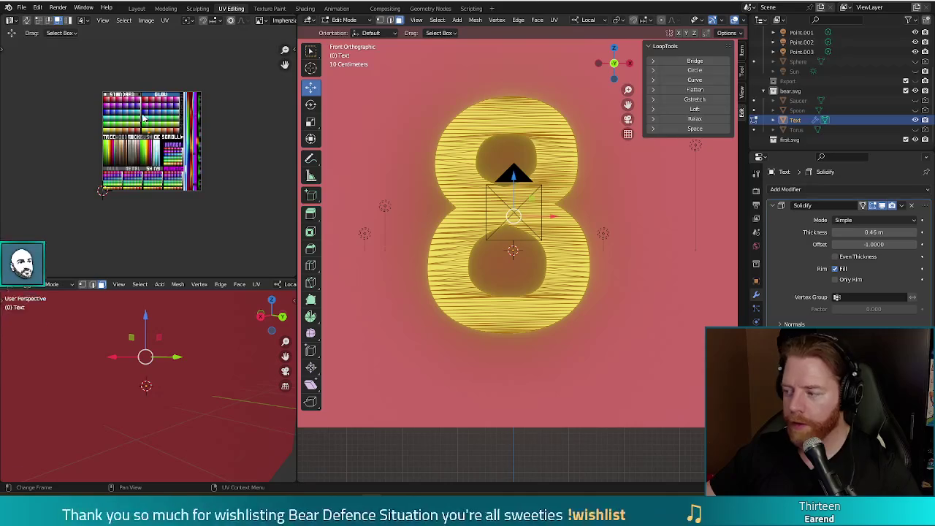
pyautogui.scroll(3, 144, 119)
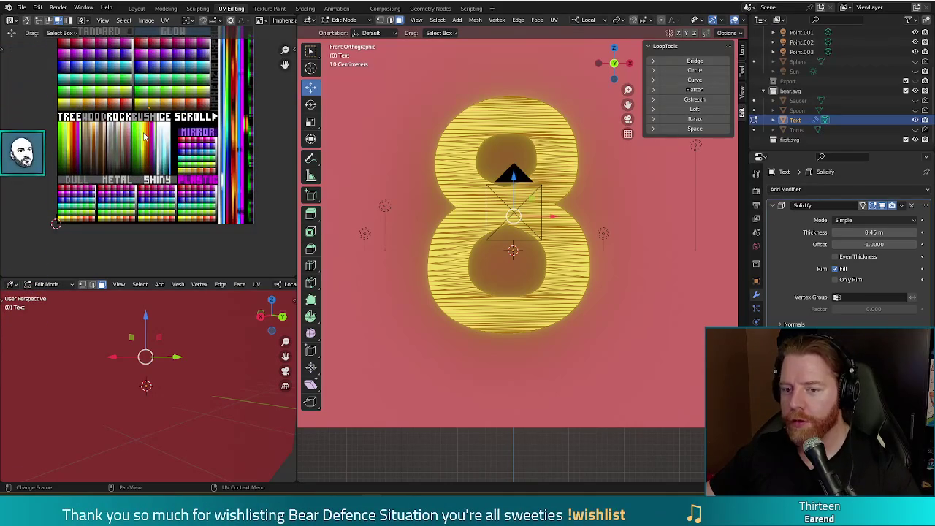
pyautogui.scroll(3, 138, 176)
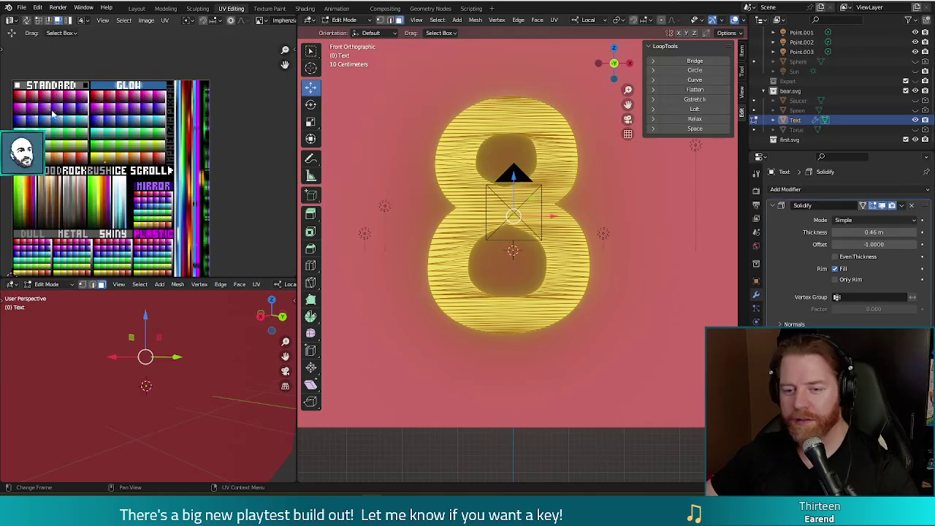
# Step: Slide all of the 8's UVs onto a pale palette cell, then deselect the geometry
pyautogui.press('g')
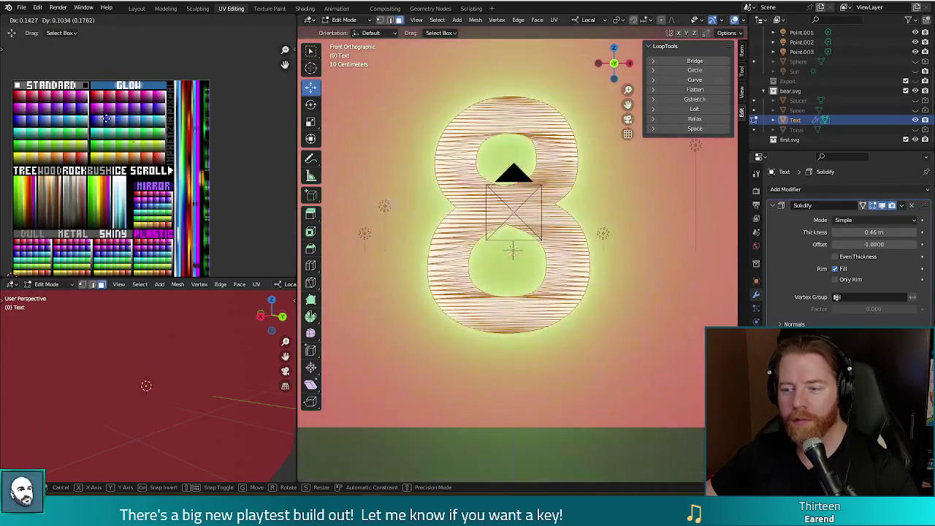
pyautogui.click(106, 118)
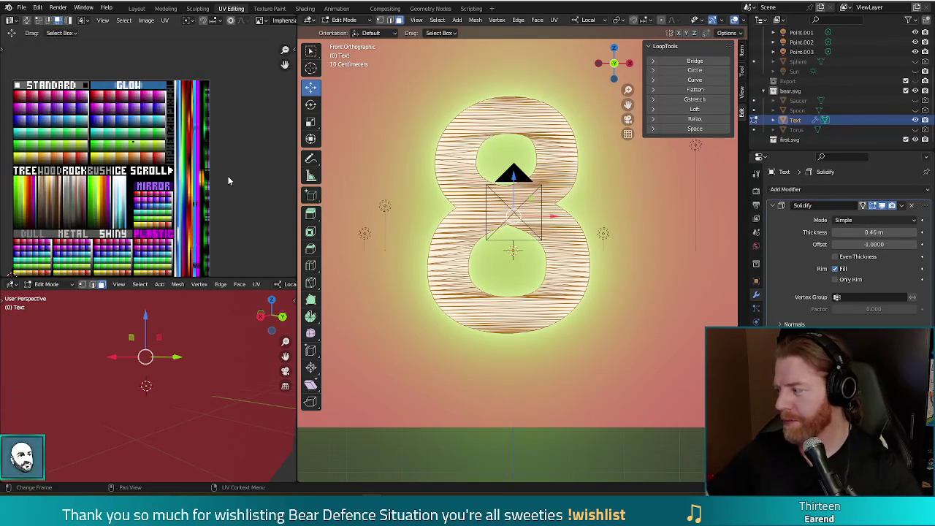
pyautogui.click(370, 156)
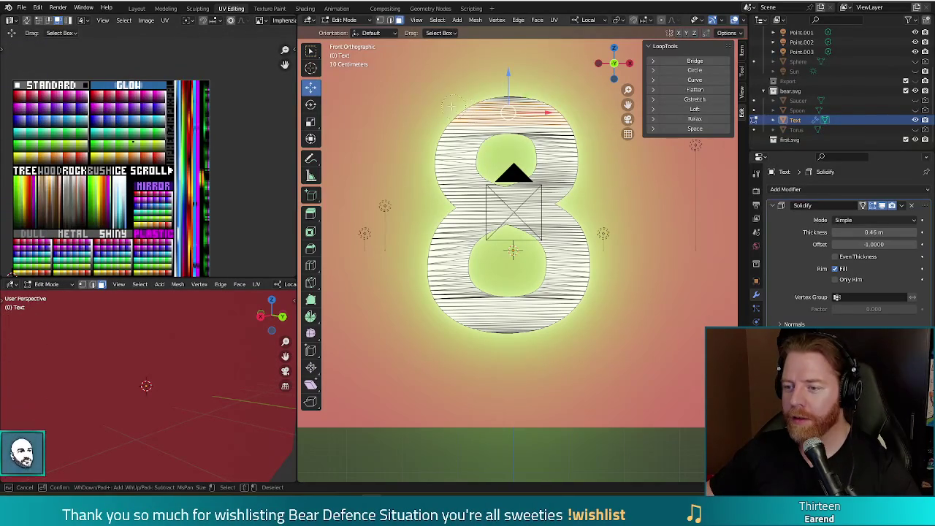
# Step: Move the top band's UVs onto a light blue cell and check it in a render preview
pyautogui.click(147, 181)
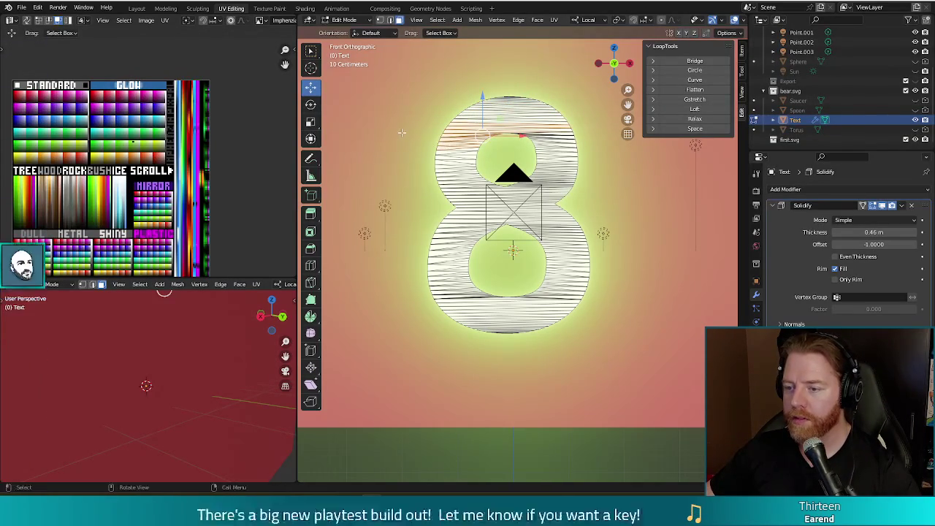
pyautogui.press('g')
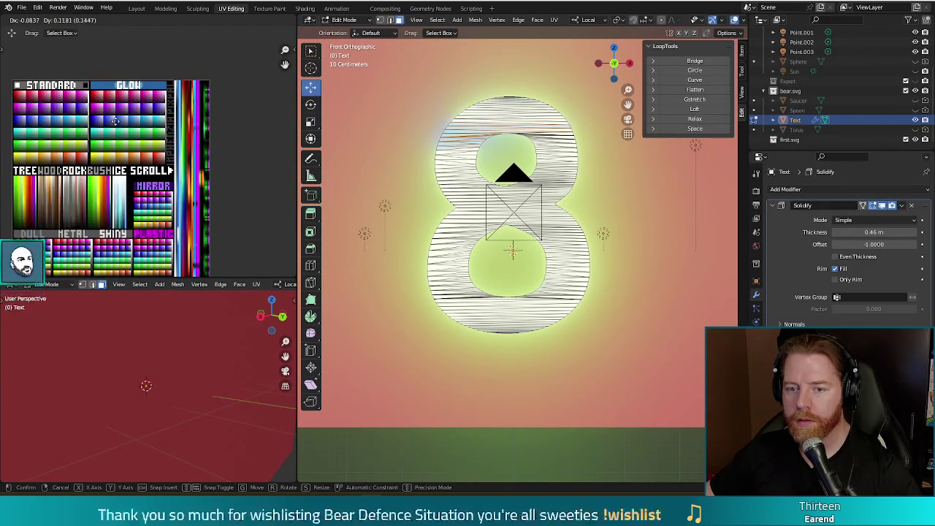
pyautogui.click(115, 120)
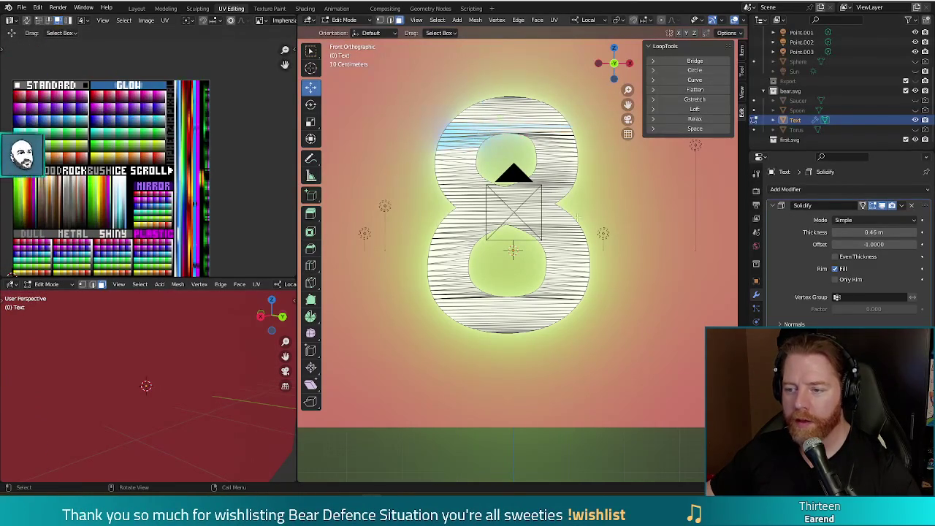
pyautogui.press('F12')
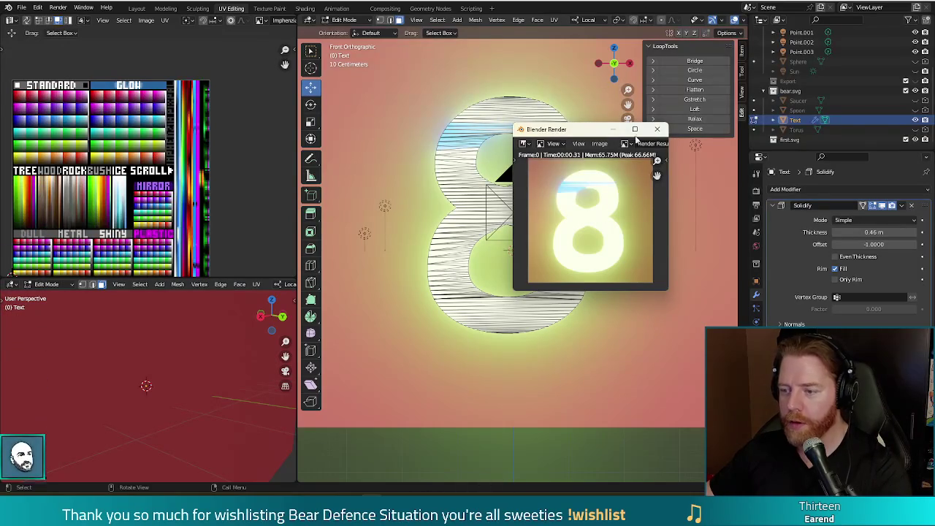
pyautogui.click(660, 129)
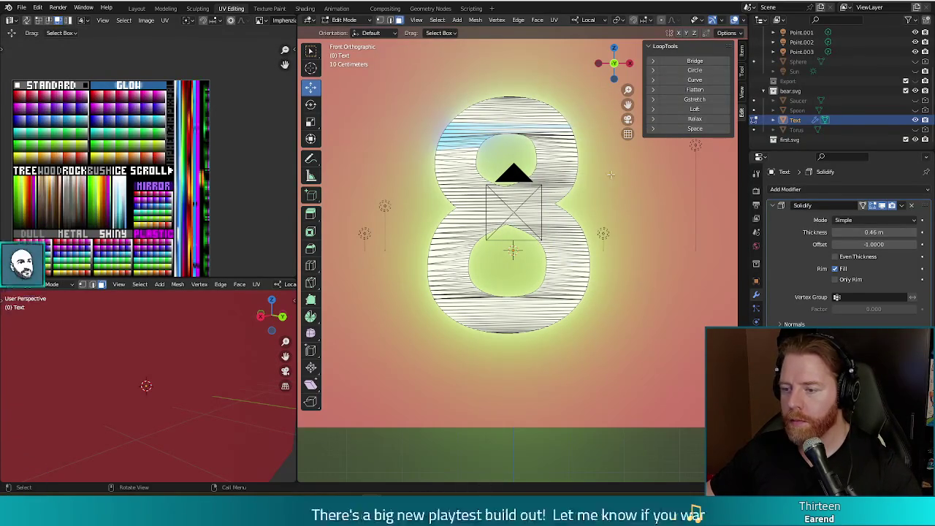
# Step: Circle-select a band at the 8's upper right and move its UVs onto a pink cell
pyautogui.press('c')
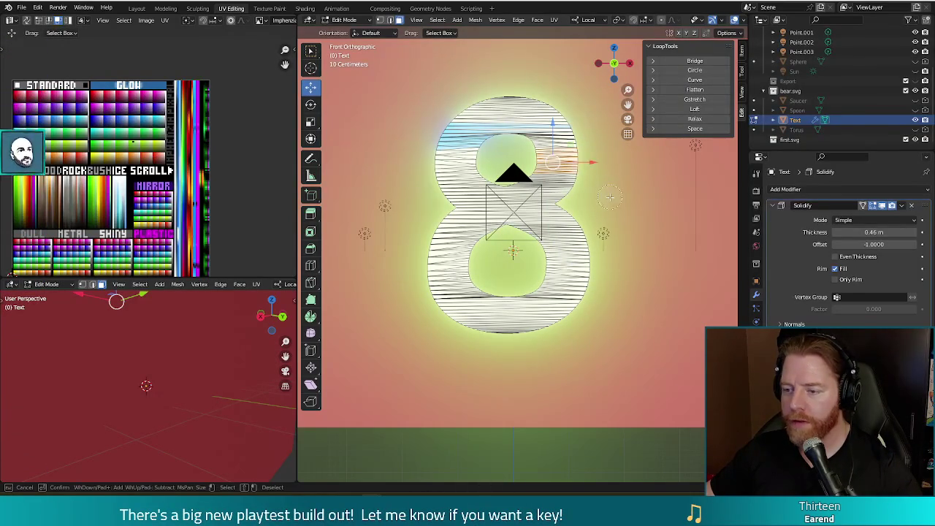
pyautogui.rightClick(611, 200)
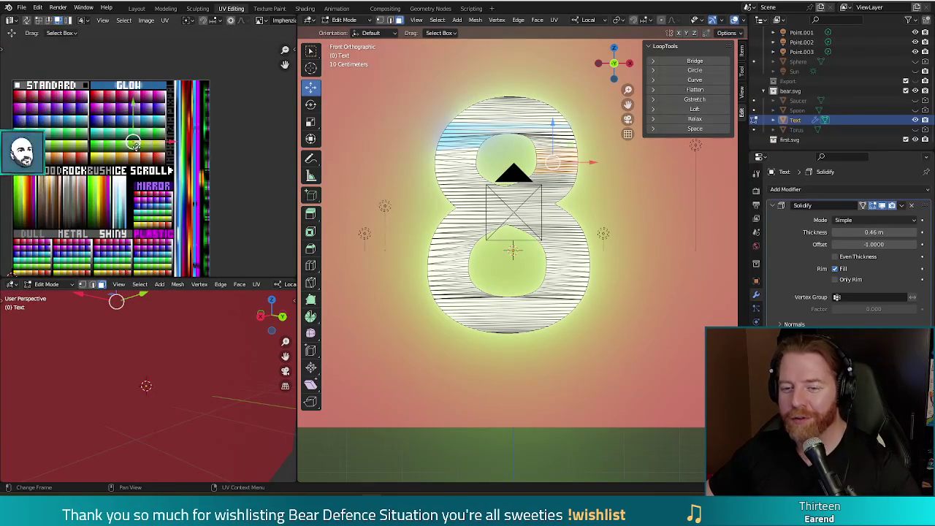
pyautogui.press('g')
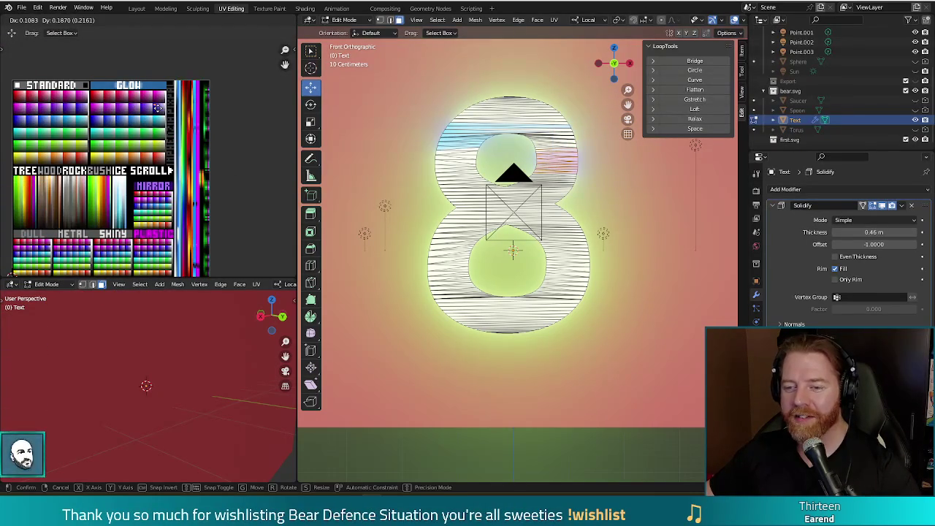
pyautogui.click(157, 95)
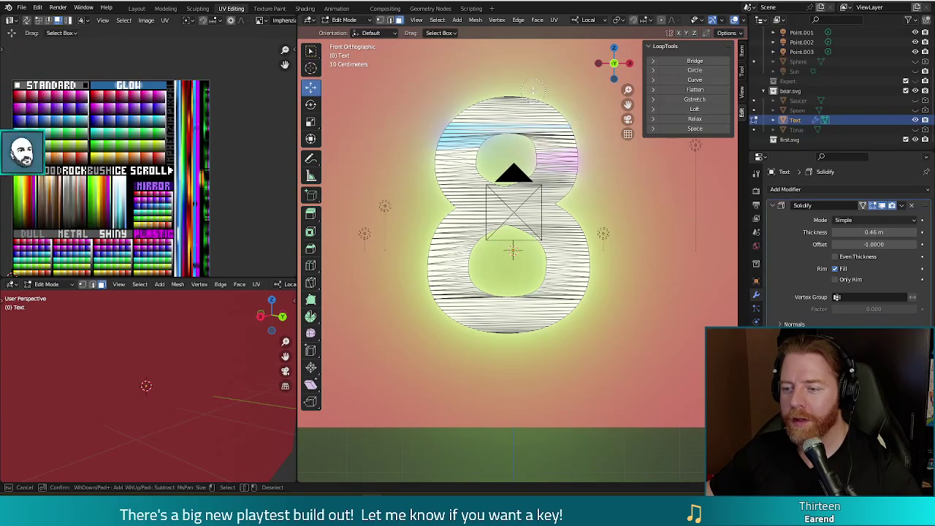
pyautogui.press('Escape')
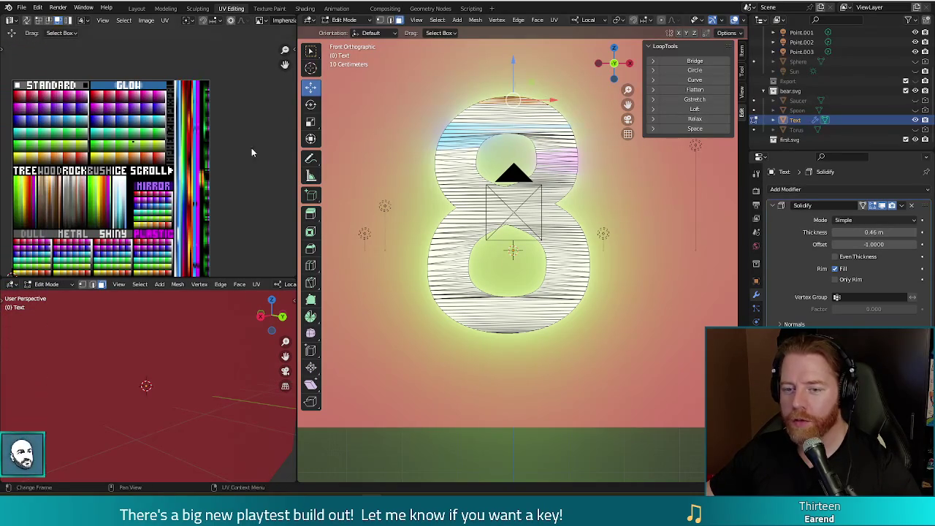
# Step: Reposition the selected UVs, then move another brush-selected patch onto a new palette cell
pyautogui.press('g')
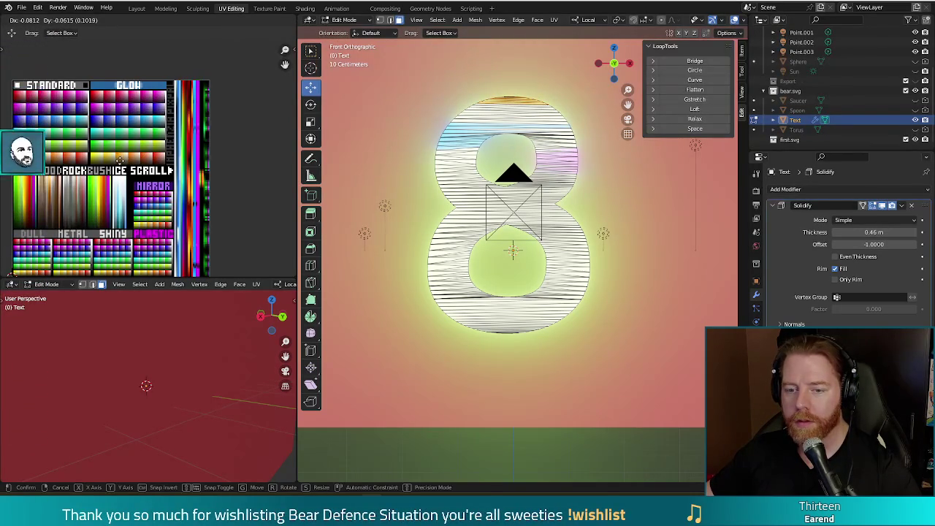
pyautogui.click(120, 161)
pyautogui.press('c')
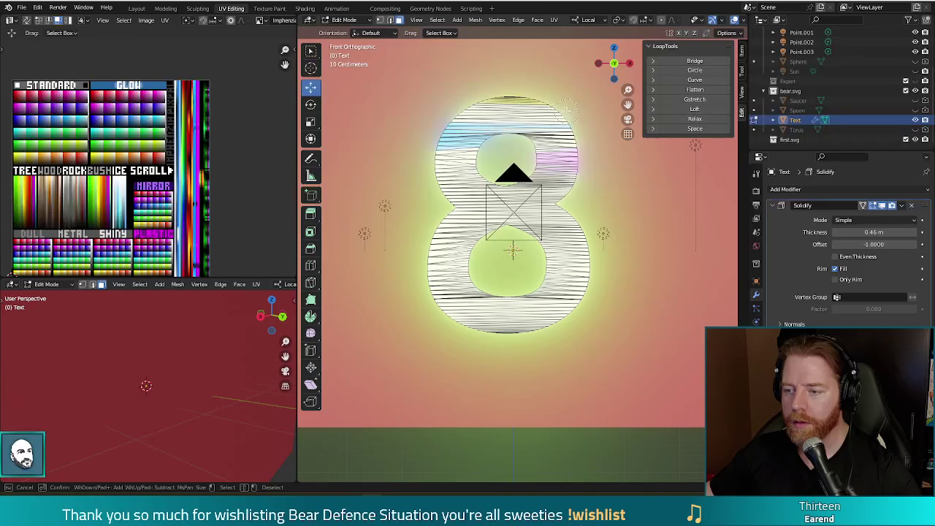
pyautogui.rightClick(133, 141)
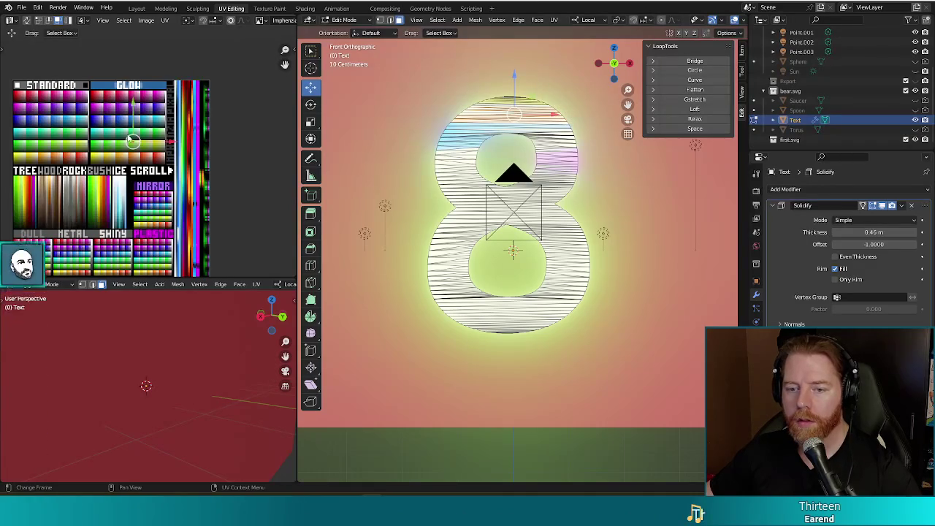
pyautogui.press('g')
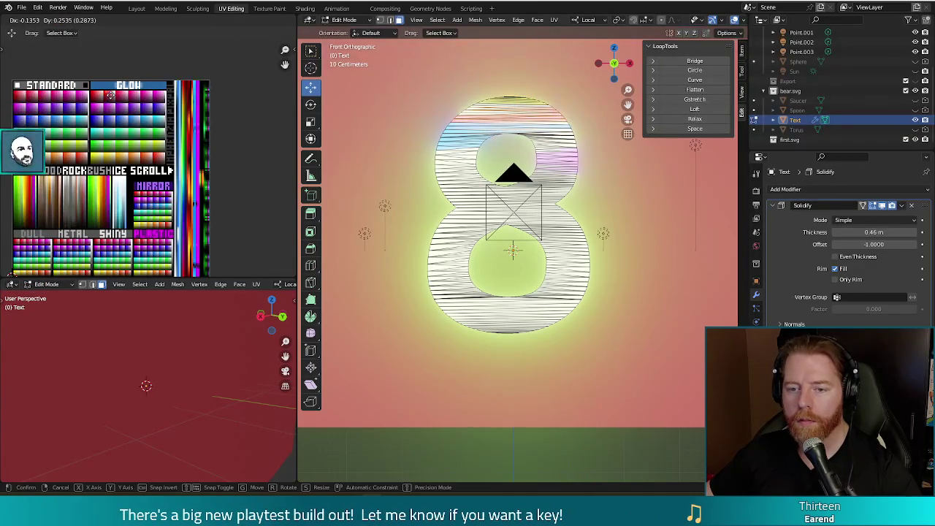
pyautogui.click(109, 94)
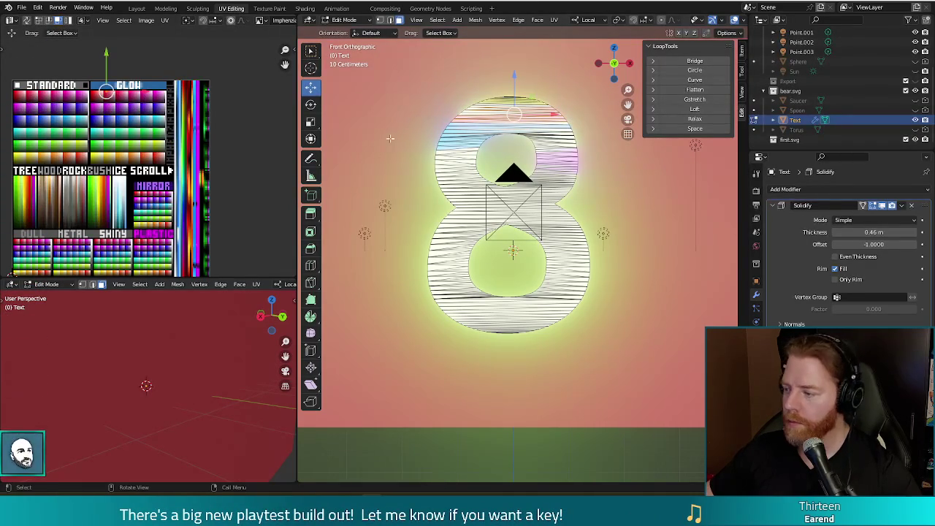
# Step: Circle-select faces around the top loop, move their UVs to another colour, then pick the top-left vertices
pyautogui.press('c')
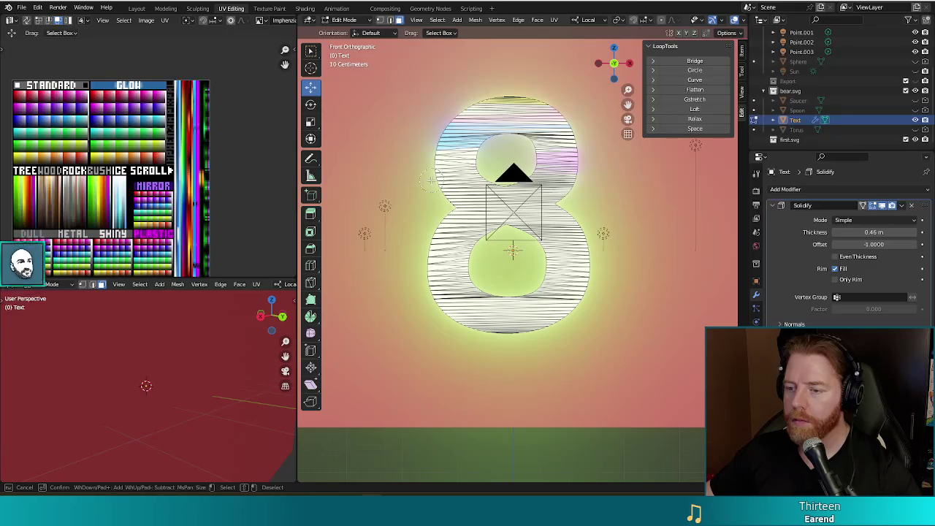
pyautogui.moveTo(431, 179); pyautogui.dragTo(497, 171)
pyautogui.rightClick(350, 144)
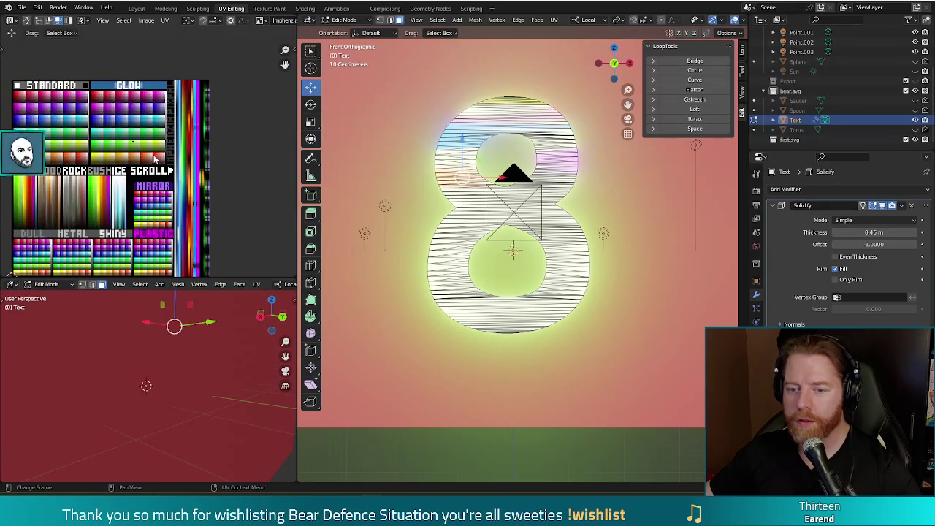
pyautogui.press('g')
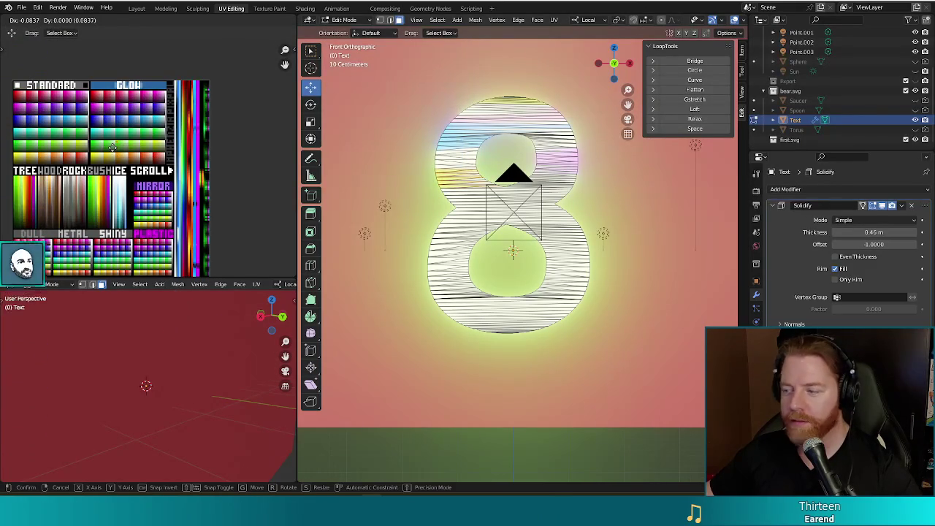
pyautogui.click(111, 147)
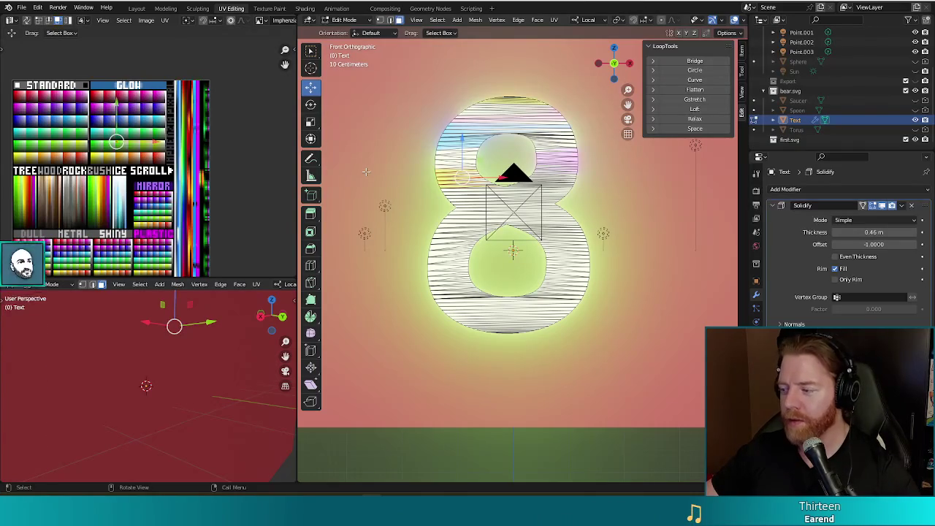
pyautogui.click(395, 164)
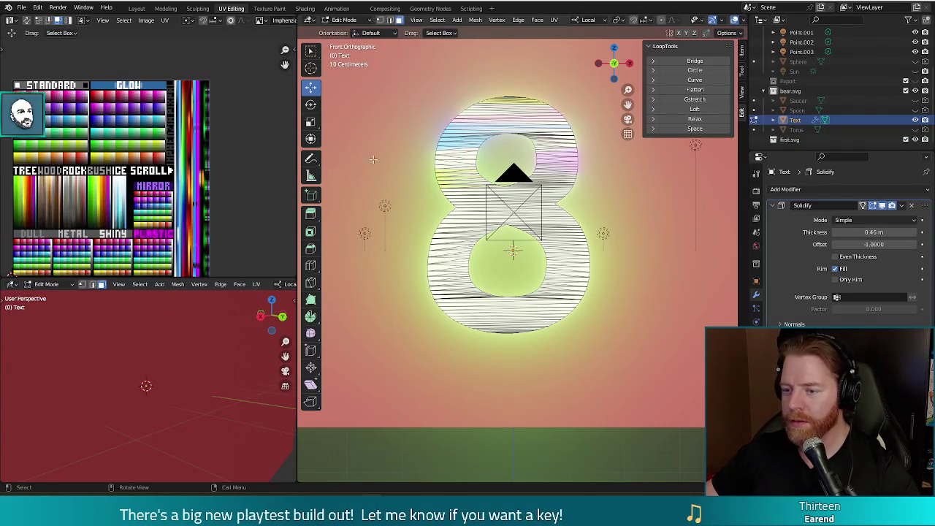
pyautogui.click(426, 157)
pyautogui.press('Escape')
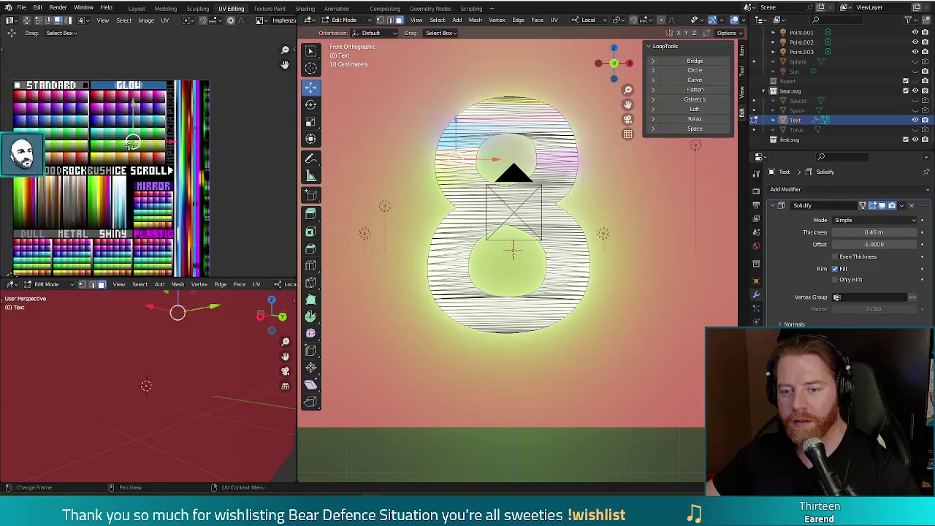
# Step: Place the selected UVs on a new cell, then move the centre bands' UVs to another colour
pyautogui.press('g')
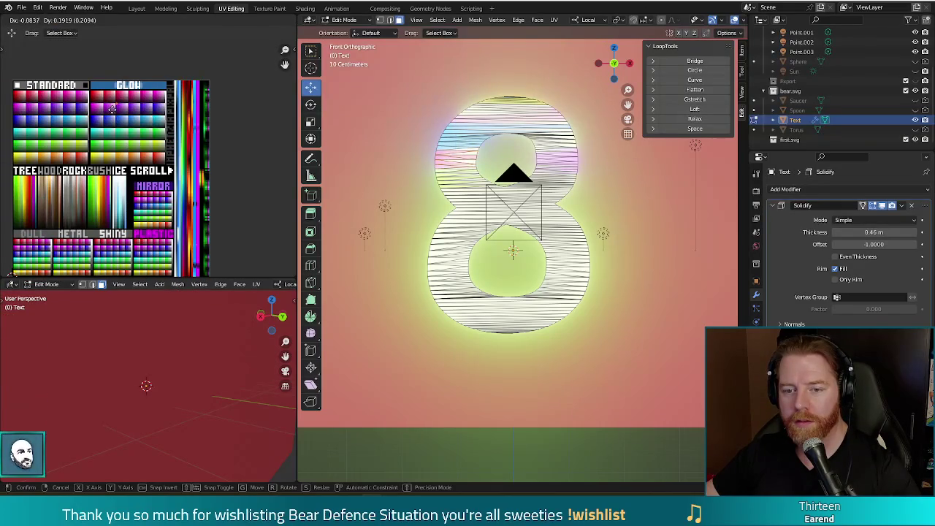
pyautogui.click(114, 109)
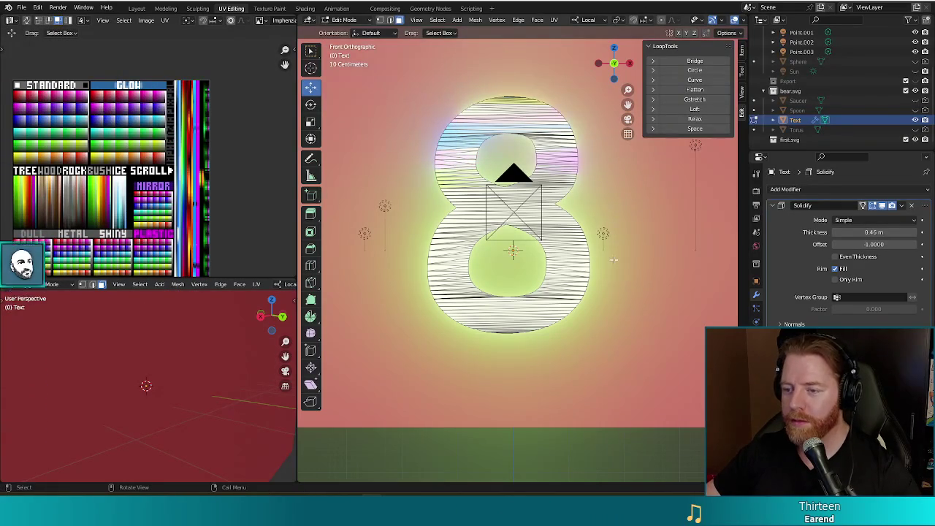
pyautogui.press('c')
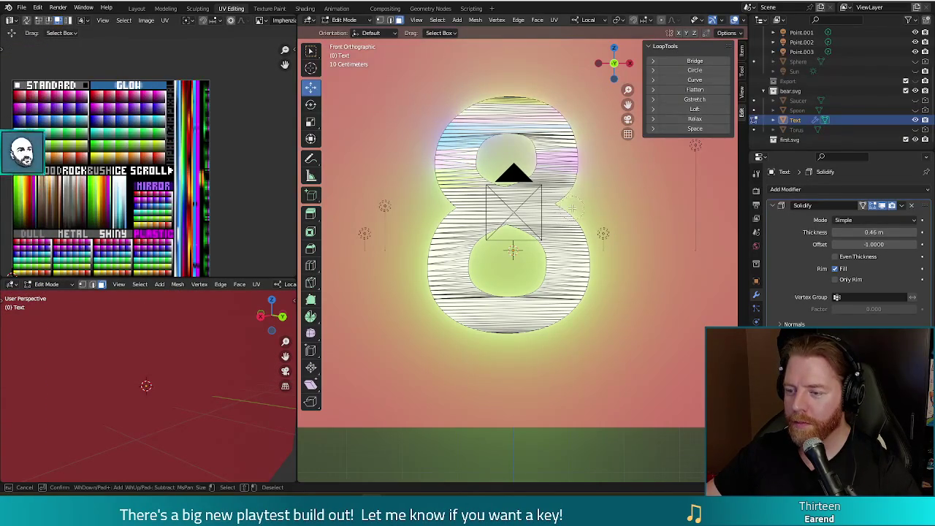
pyautogui.click(146, 386)
pyautogui.rightClick(146, 386)
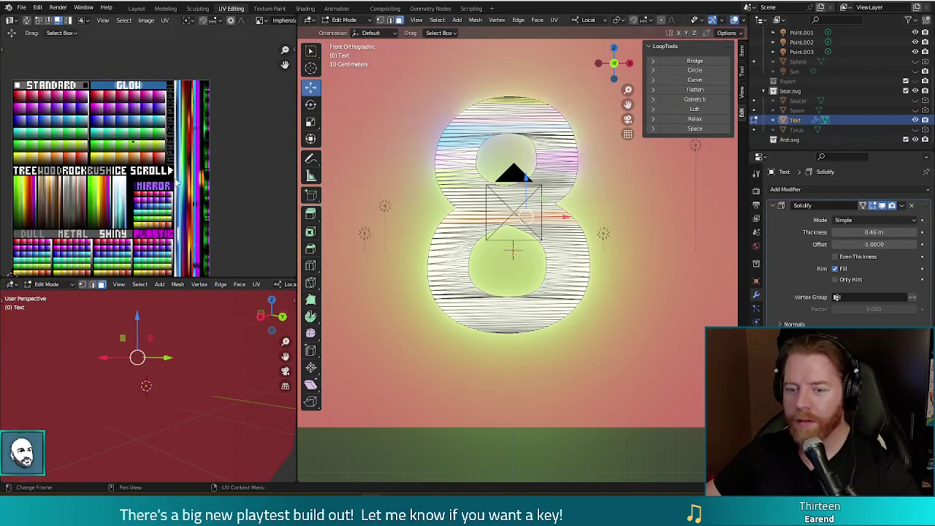
pyautogui.press('g')
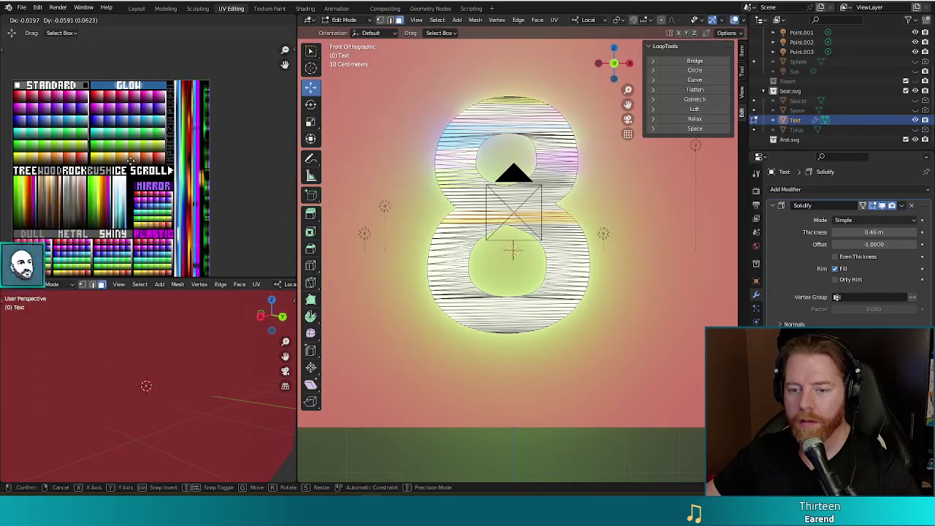
pyautogui.click(130, 159)
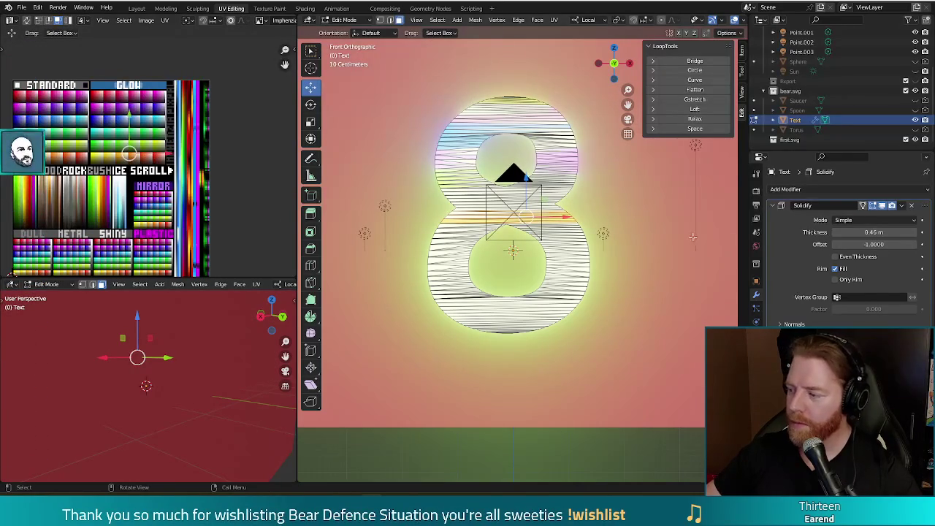
# Step: Brush-select the 8's right side, slide its UVs to another palette cell, and render a preview
pyautogui.hotkey('alt', 'a')
pyautogui.press('c')
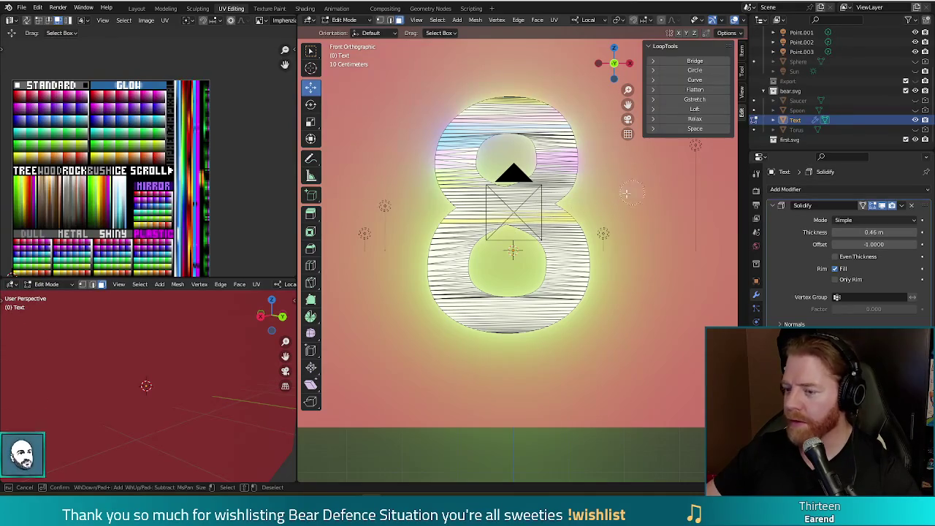
pyautogui.click(566, 205)
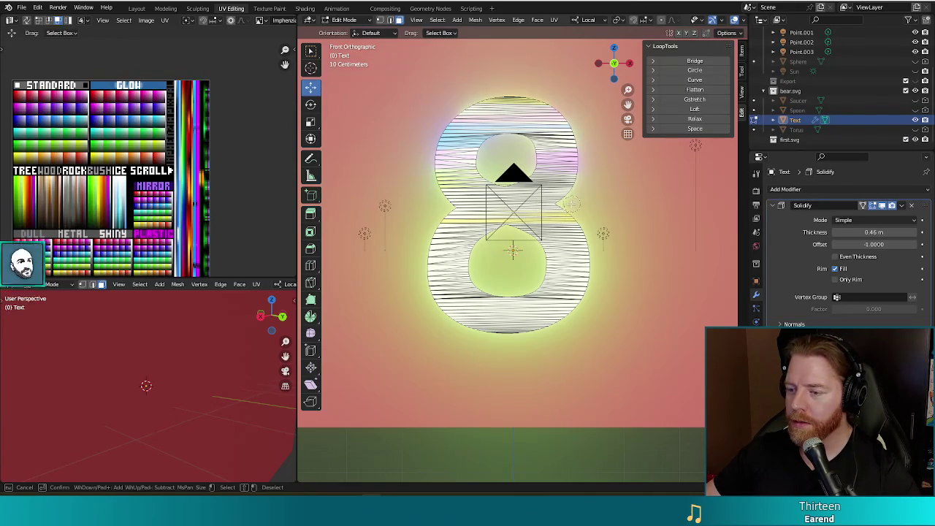
pyautogui.rightClick(129, 153)
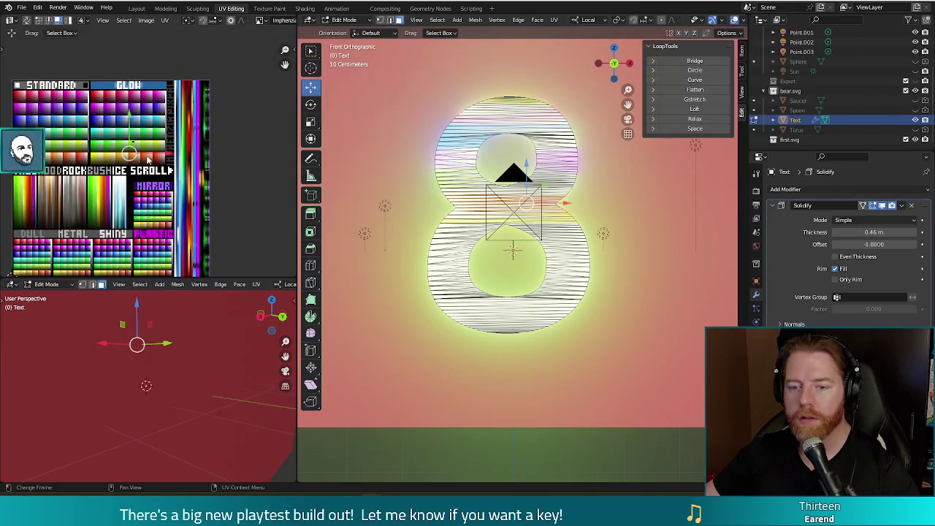
pyautogui.moveTo(132, 149); pyautogui.dragTo(114, 154)
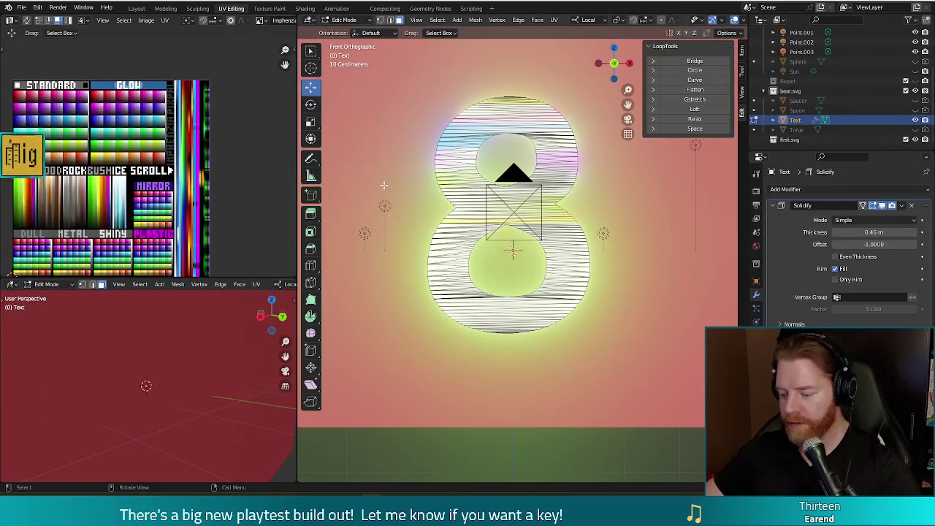
pyautogui.press('F12')
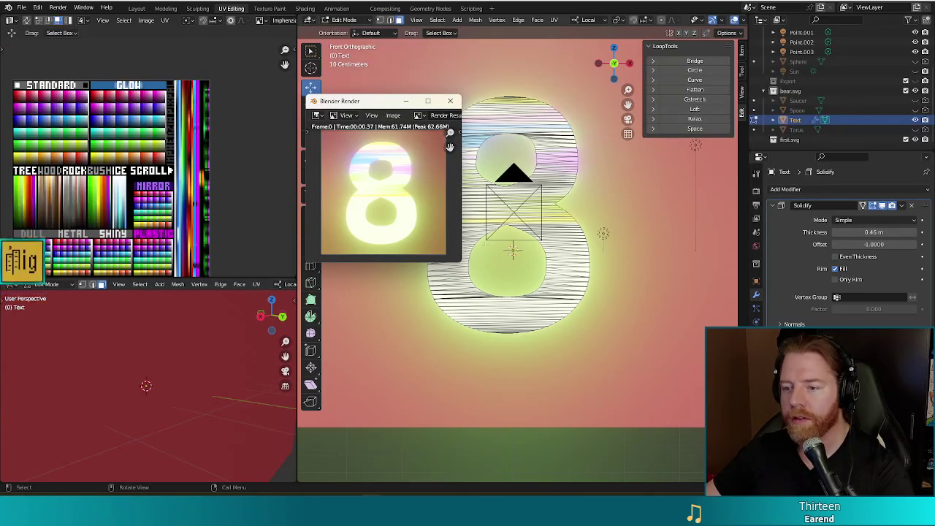
pyautogui.click(450, 101)
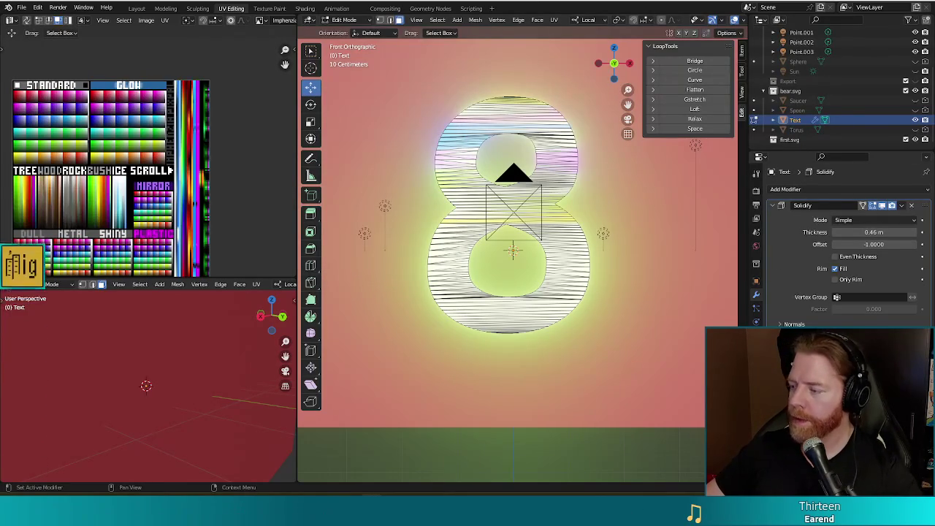